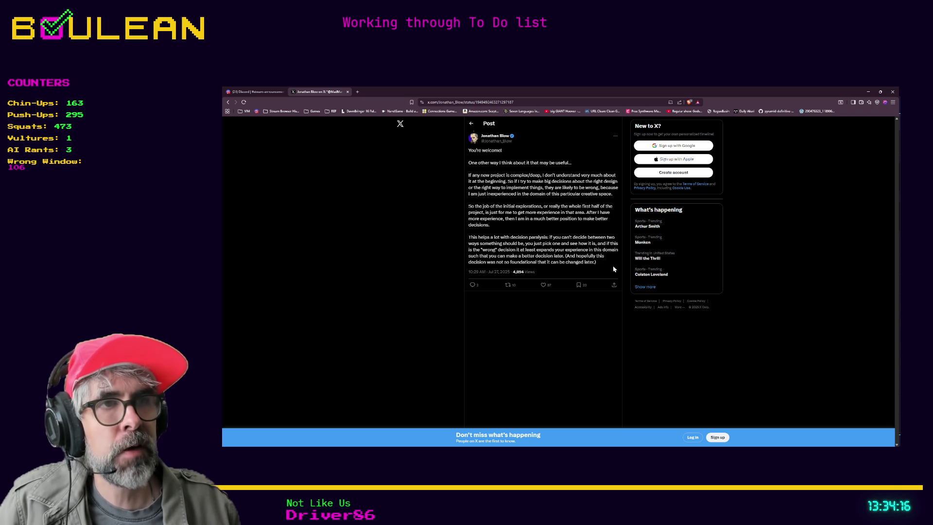
# Step: Highlight the whole post text and then the word 'domain', clearing each selection
pyautogui.moveTo(602, 267)
pyautogui.mouseDown()
pyautogui.moveTo(505, 215)
pyautogui.moveTo(471, 151)
pyautogui.mouseUp()
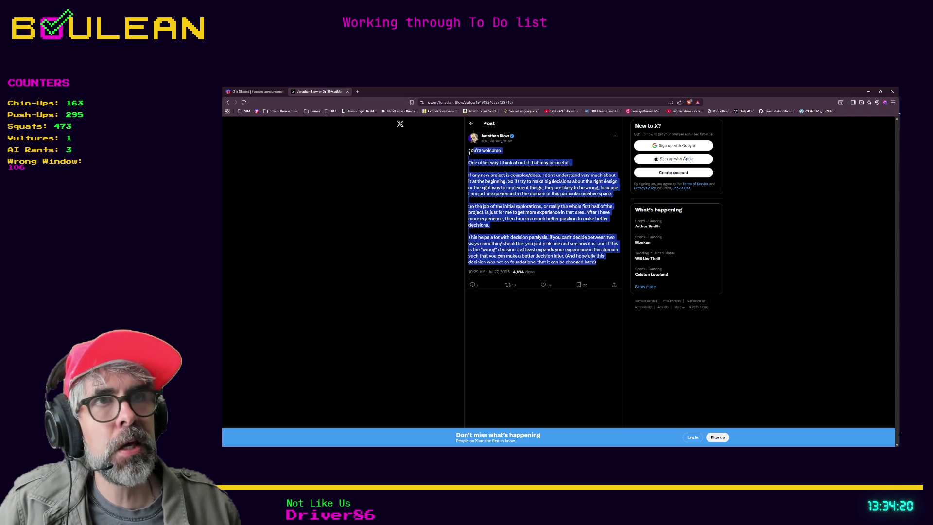
pyautogui.click(470, 152)
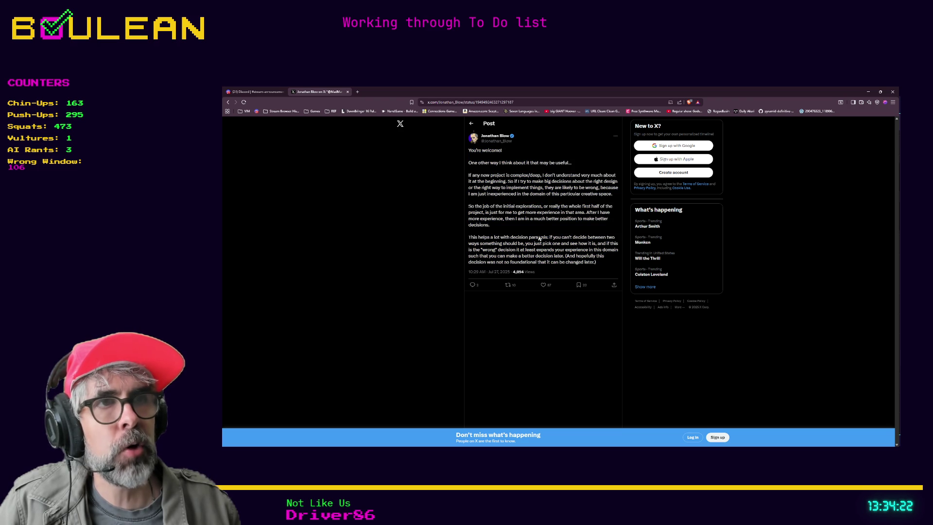
pyautogui.doubleClick(532, 195)
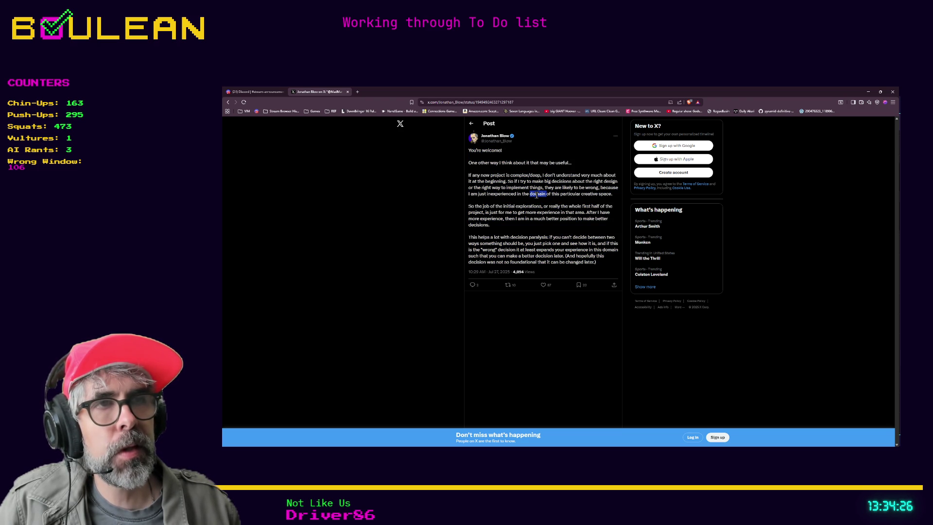
pyautogui.click(528, 194)
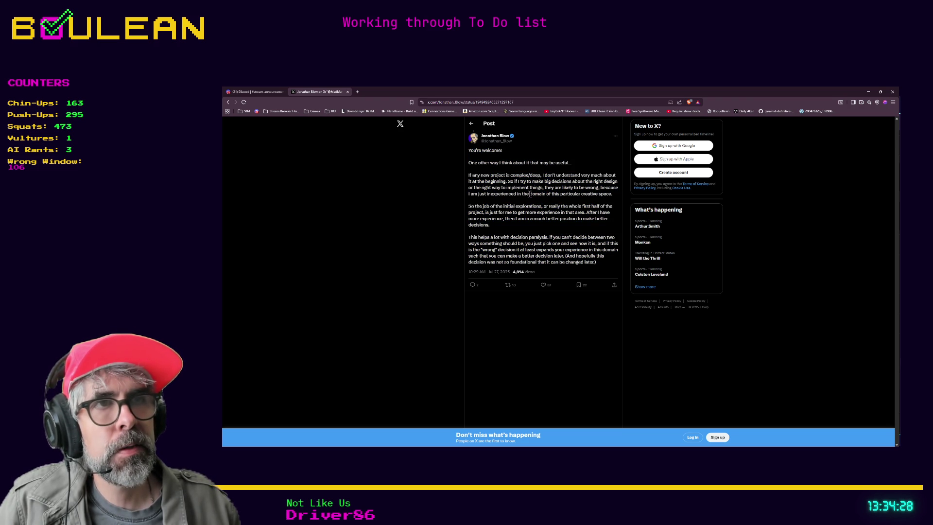
pyautogui.moveTo(529, 194); pyautogui.dragTo(547, 196)
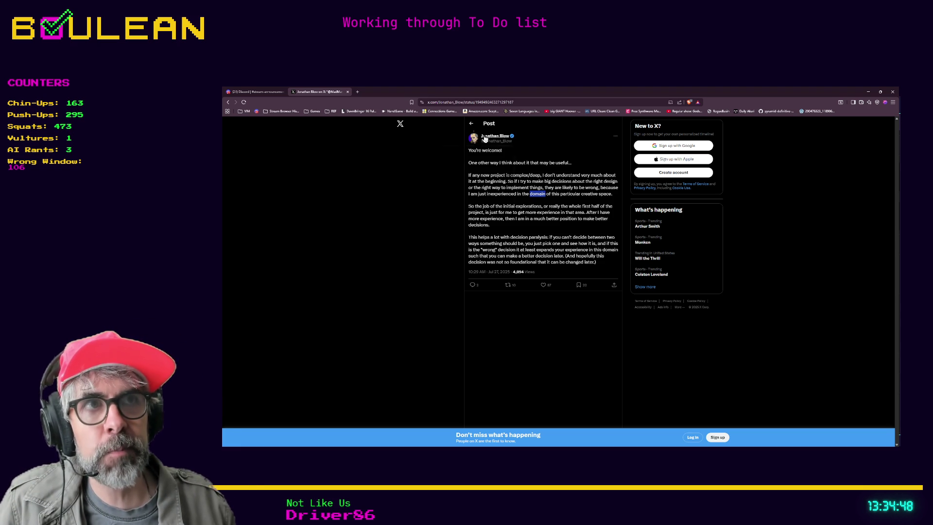
pyautogui.moveTo(485, 139)
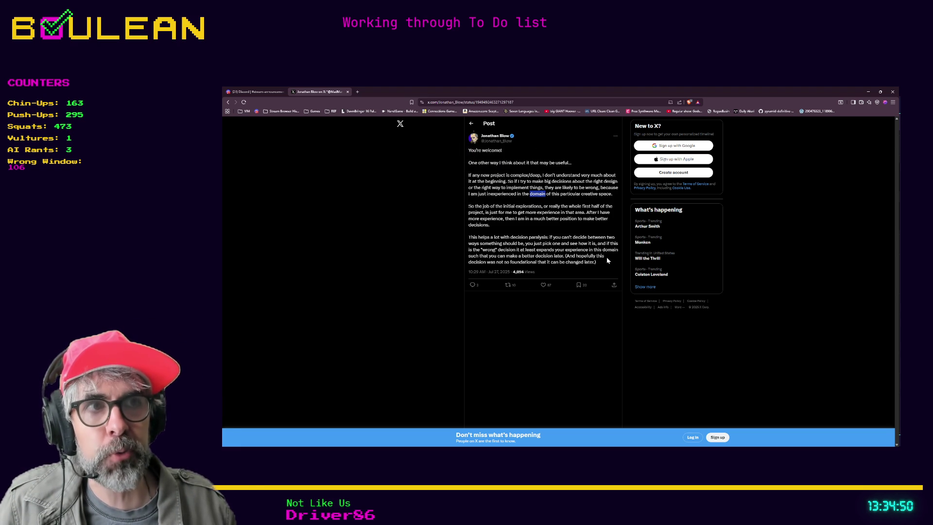
pyautogui.click(551, 193)
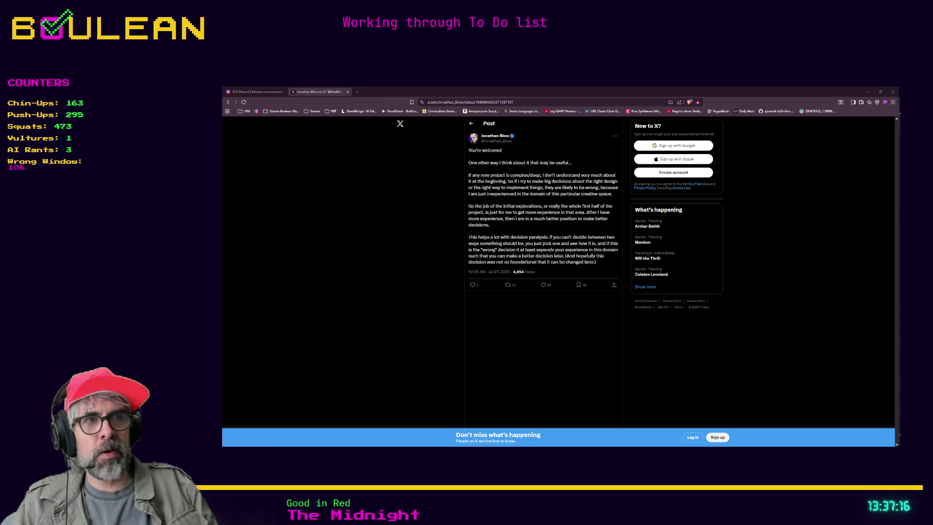
# Step: Select the entire post text again, clear it, and switch away from the browser
pyautogui.moveTo(597, 263)
pyautogui.mouseDown()
pyautogui.moveTo(469, 203)
pyautogui.moveTo(469, 148)
pyautogui.mouseUp()
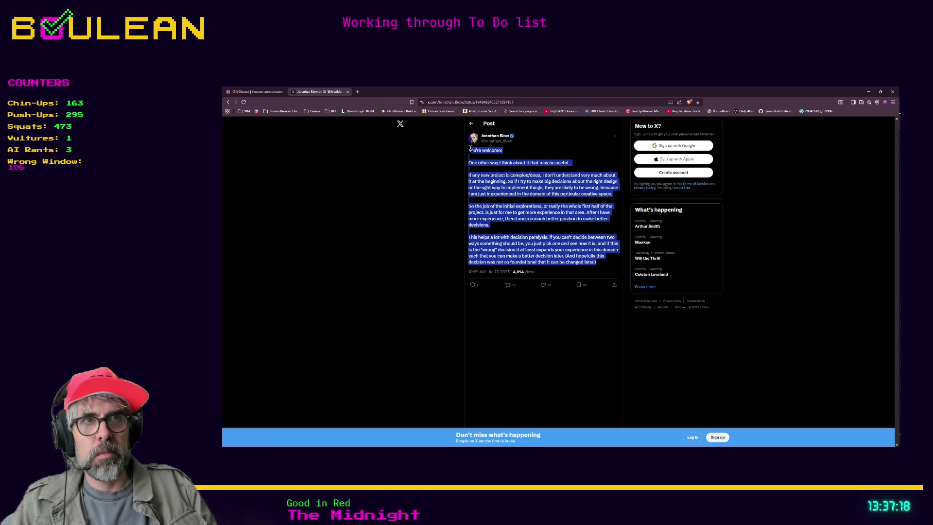
pyautogui.click(470, 148)
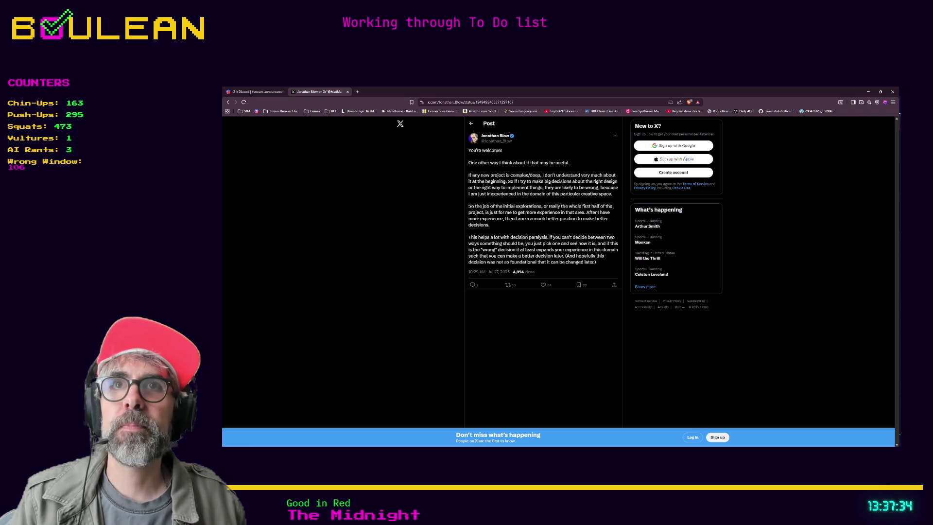
pyautogui.hotkey('alt', 'Tab')
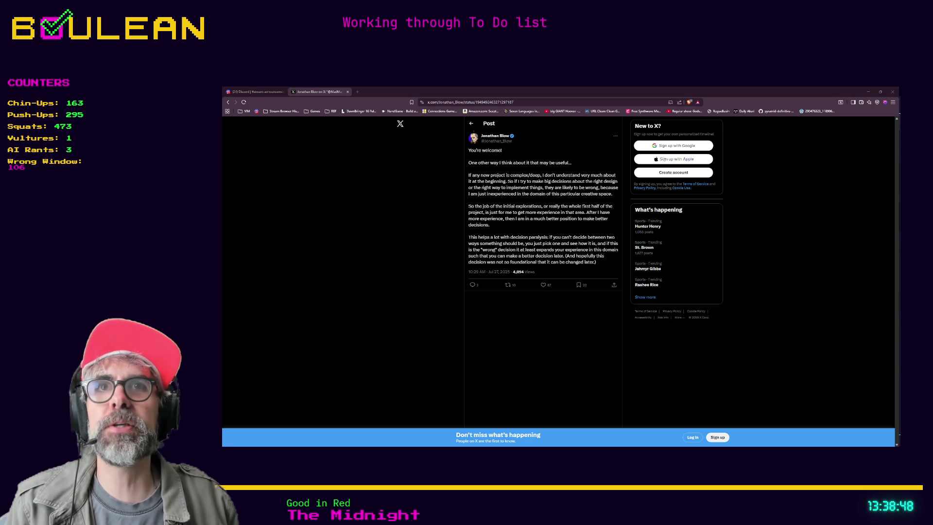
# Step: Load the pasted Amazon keyboard link in a new tab and dismiss the delivery location notice
pyautogui.hotkey('ctrl', 't')
pyautogui.hotkey('ctrl', 'v')
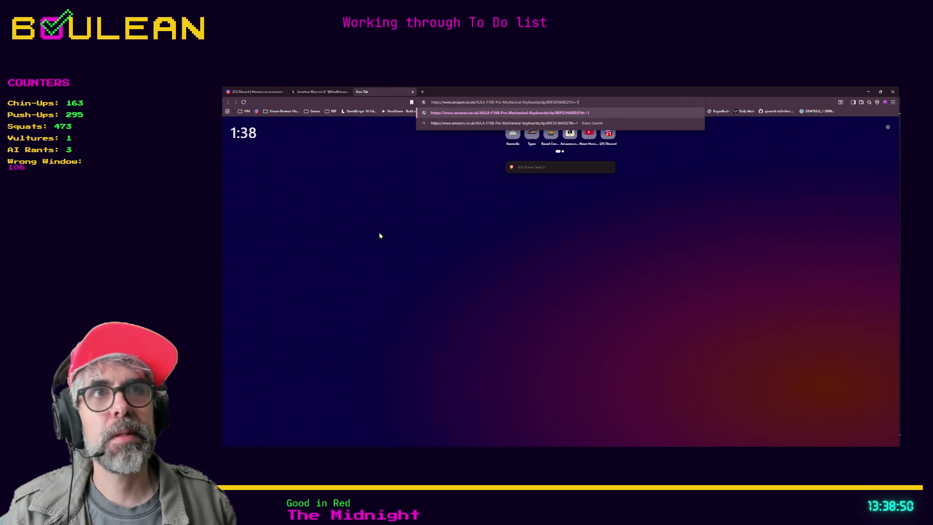
pyautogui.press('Return')
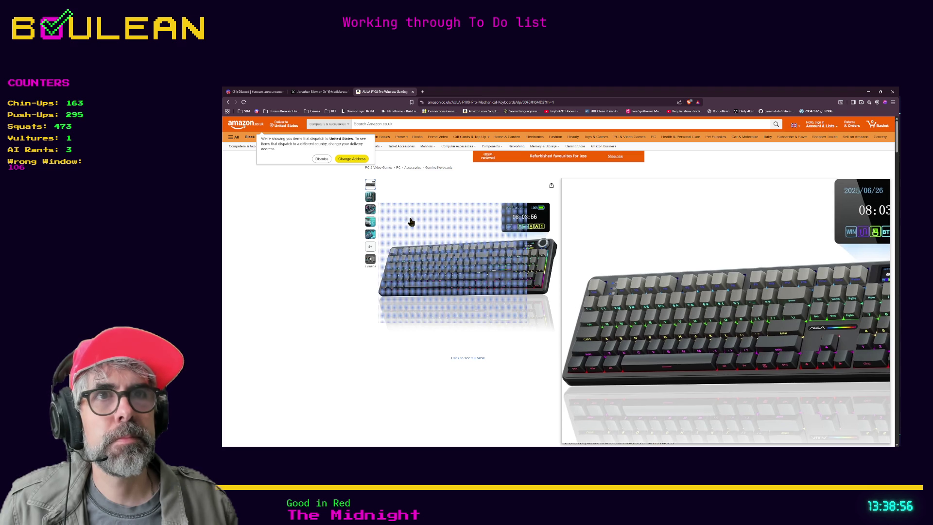
pyautogui.click(321, 159)
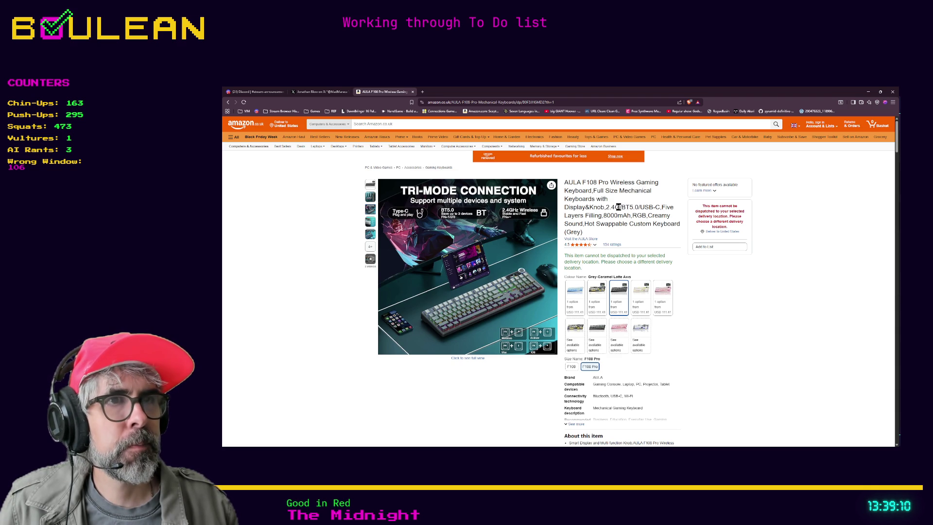
# Step: Scroll down the AULA F108 Pro listing through the About this item section
pyautogui.moveTo(487, 284)
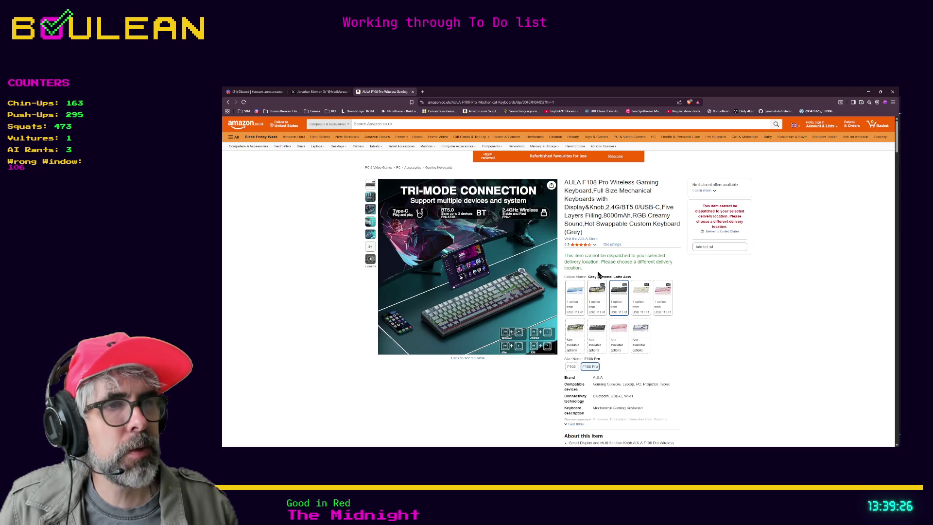
pyautogui.scroll(-3, 498, 367)
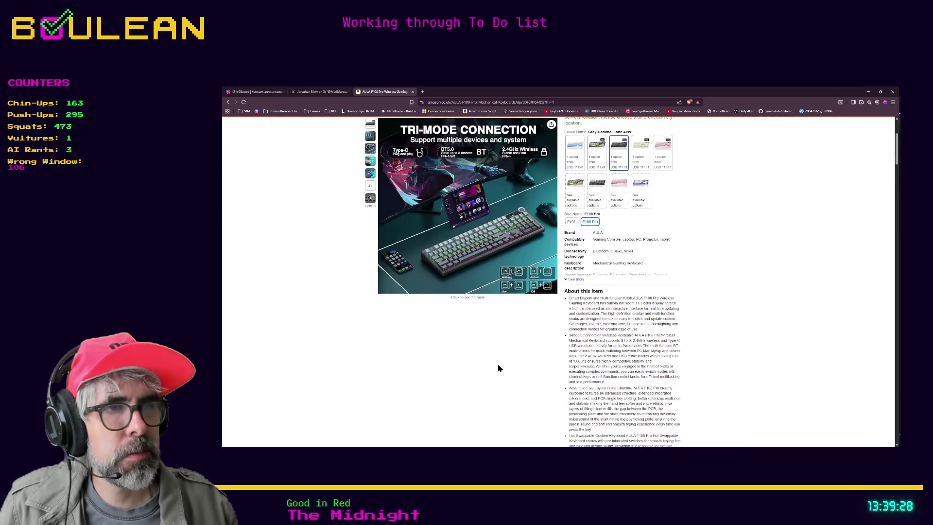
pyautogui.scroll(-1, 498, 368)
pyautogui.scroll(-8, 498, 368)
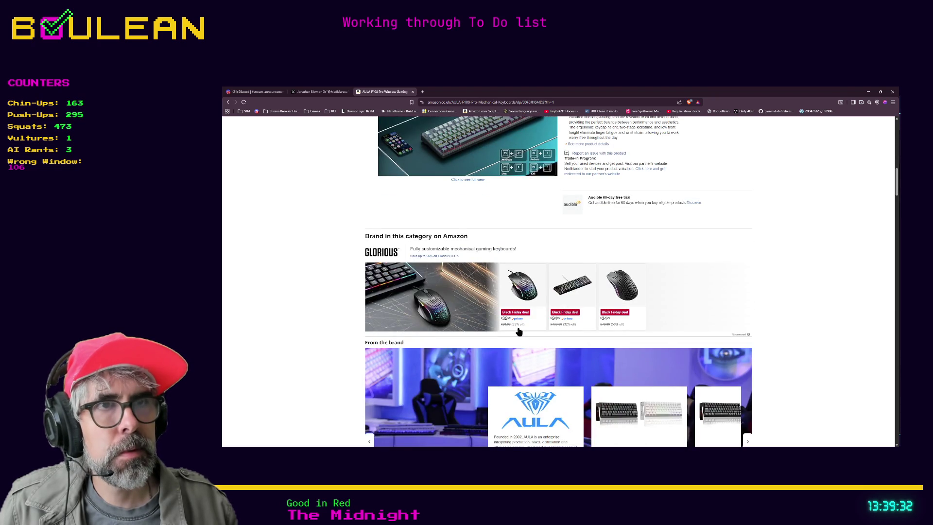
pyautogui.scroll(-3, 435, 313)
pyautogui.scroll(-2, 399, 314)
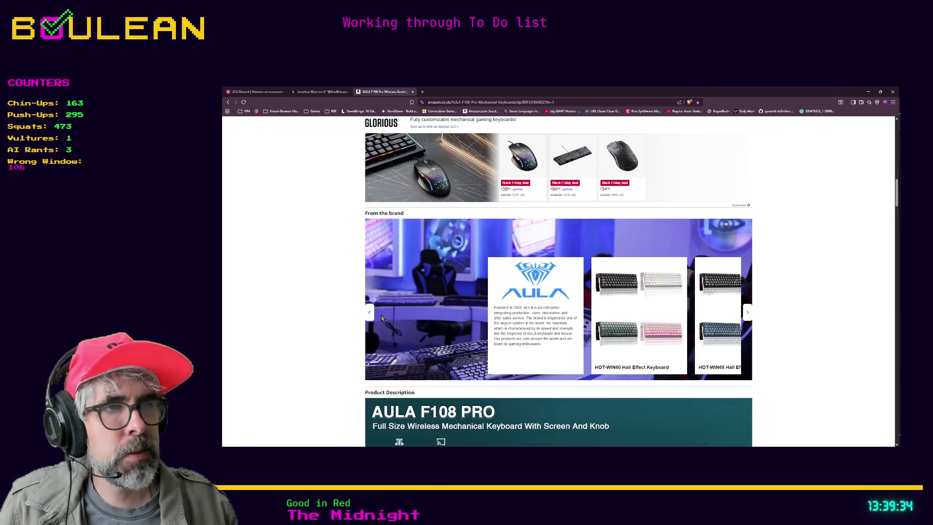
pyautogui.scroll(-4, 512, 362)
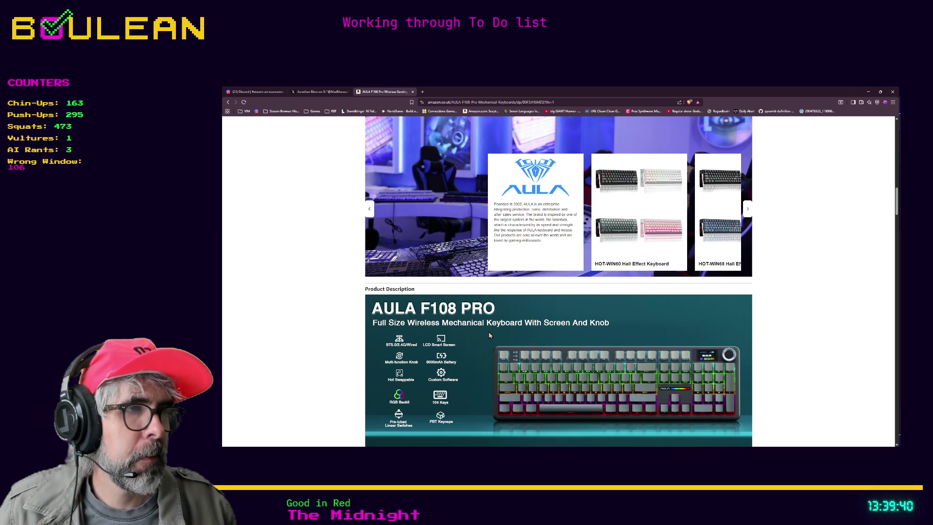
pyautogui.scroll(1, 710, 364)
pyautogui.scroll(-1, 709, 376)
pyautogui.scroll(-1, 708, 316)
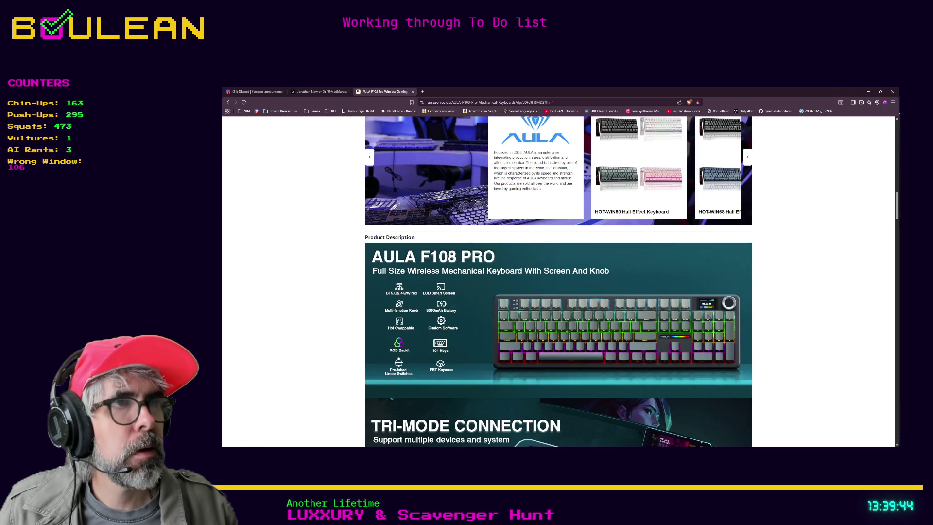
pyautogui.scroll(-3, 708, 316)
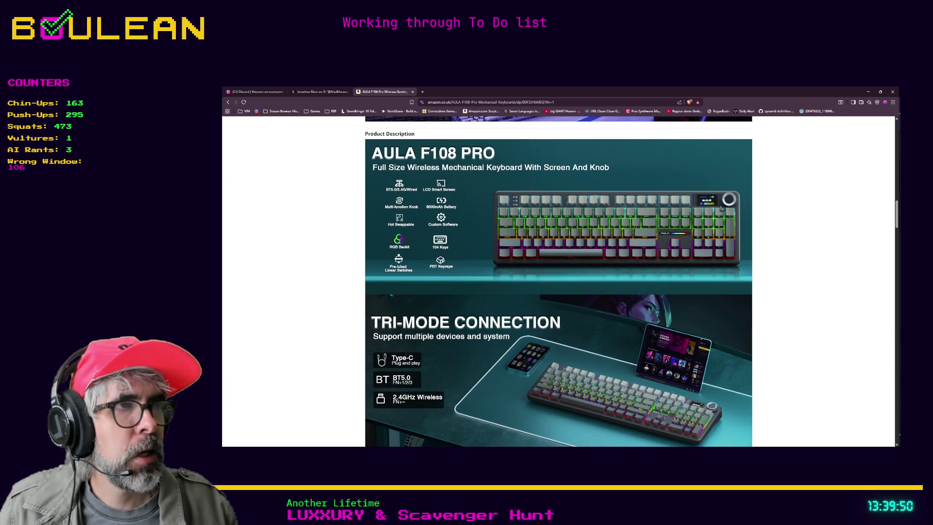
# Step: Zoom in to read the product banner, zoom back out, and scroll to the feature images
pyautogui.hotkey('ctrl', '+')
pyautogui.hotkey('ctrl', '+')
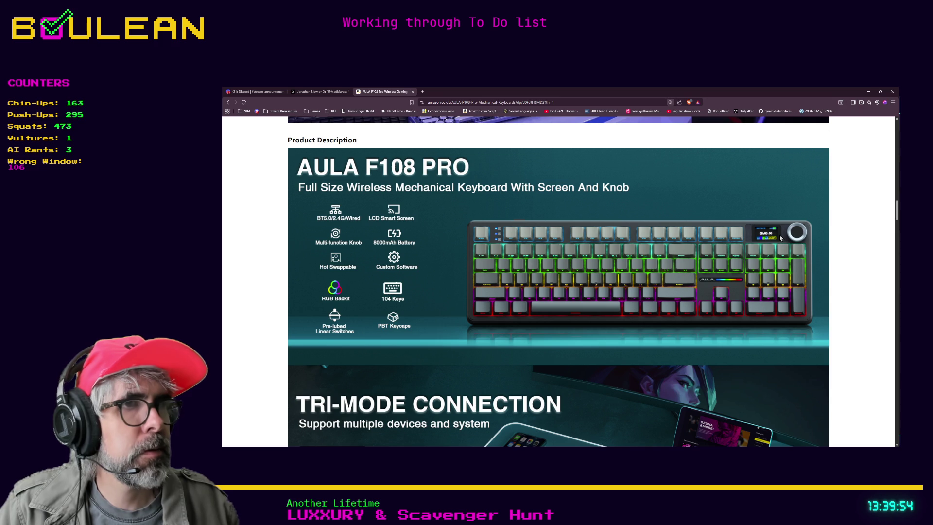
pyautogui.hotkey('ctrl', '-')
pyautogui.hotkey('ctrl', '-')
pyautogui.hotkey('ctrl', '-')
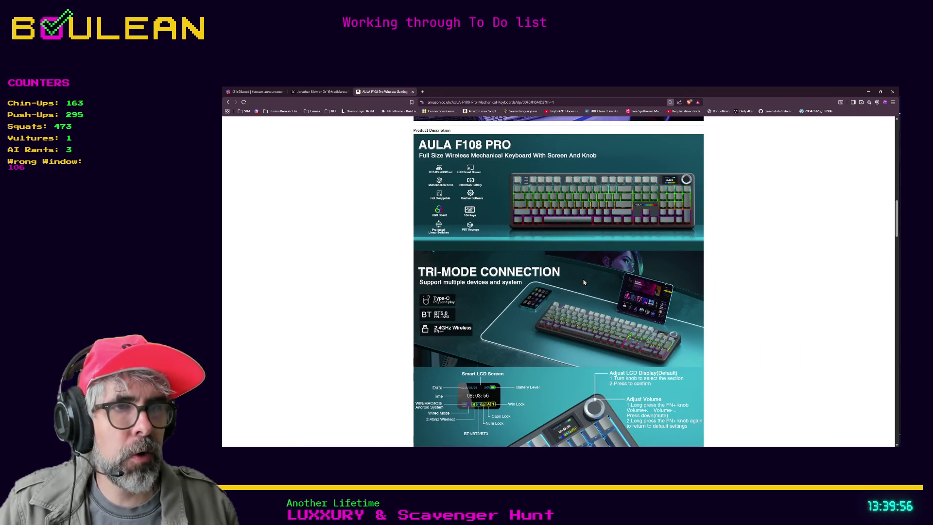
pyautogui.scroll(-2, 583, 282)
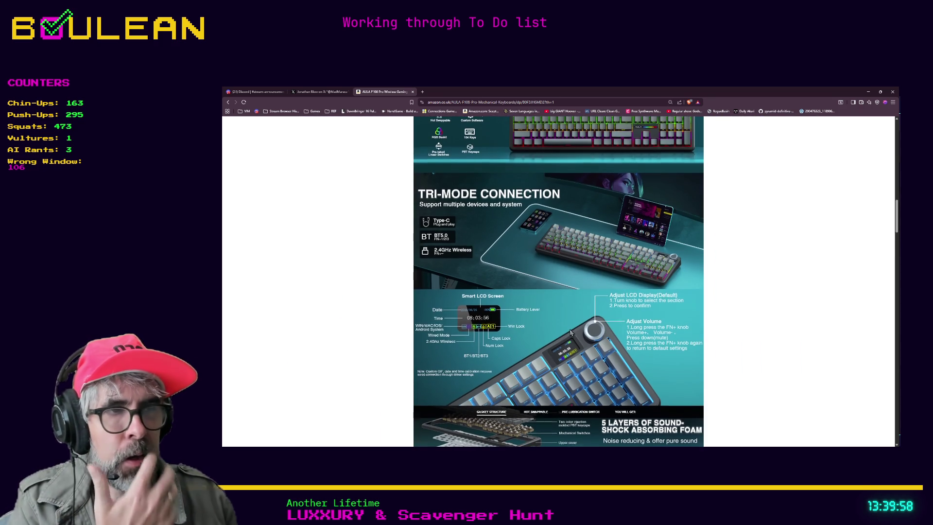
pyautogui.scroll(-6, 572, 332)
pyautogui.scroll(-4, 562, 337)
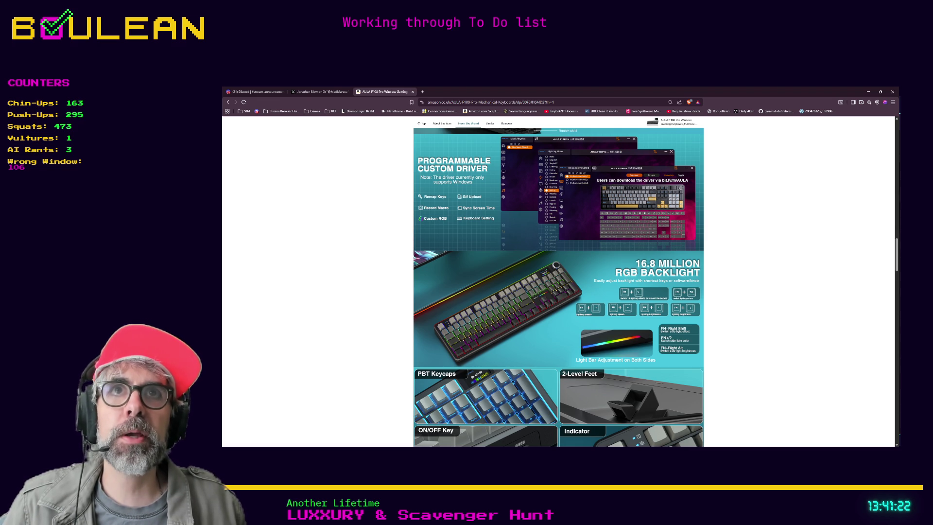
# Step: Open a blank new tab beside the Amazon listing, then switch away from the browser
pyautogui.click(424, 92)
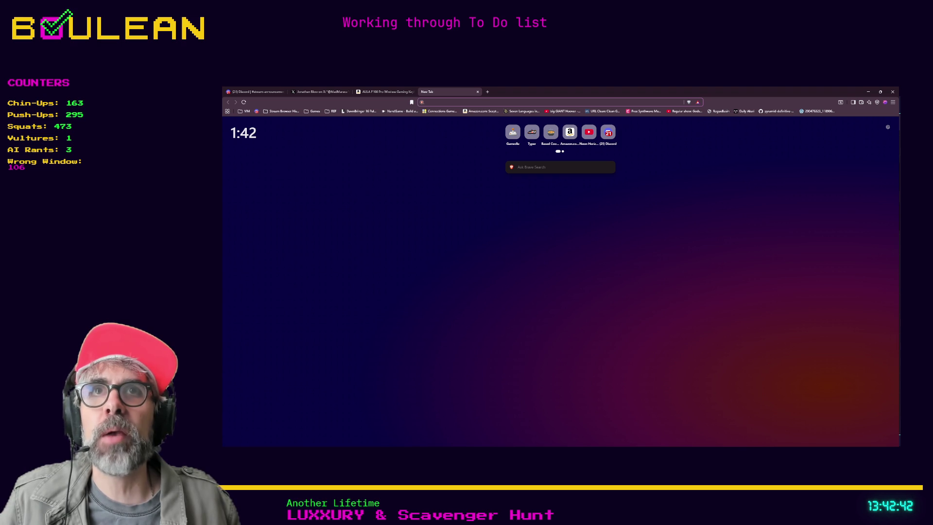
pyautogui.hotkey('alt', 'Tab')
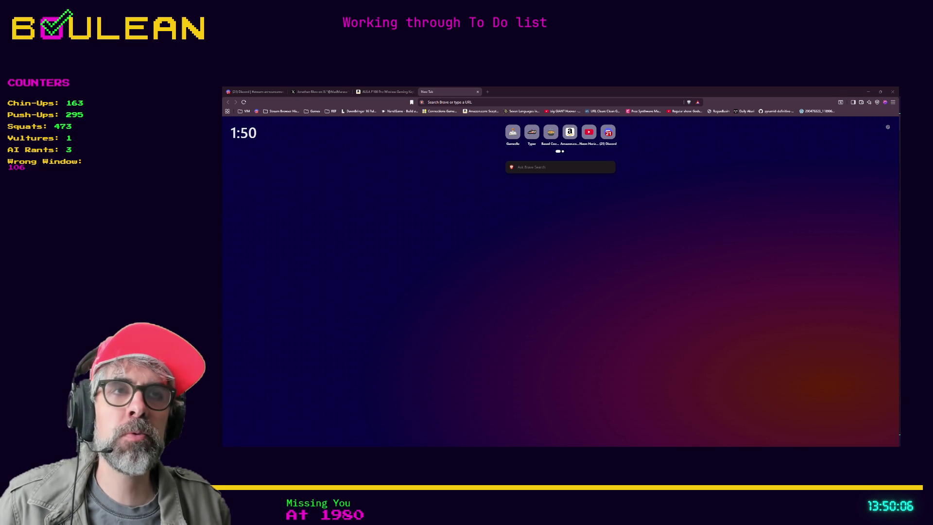
# Step: Run a Brave search for 'battle toad' from the new tab
pyautogui.click(436, 102)
pyautogui.write('bat')
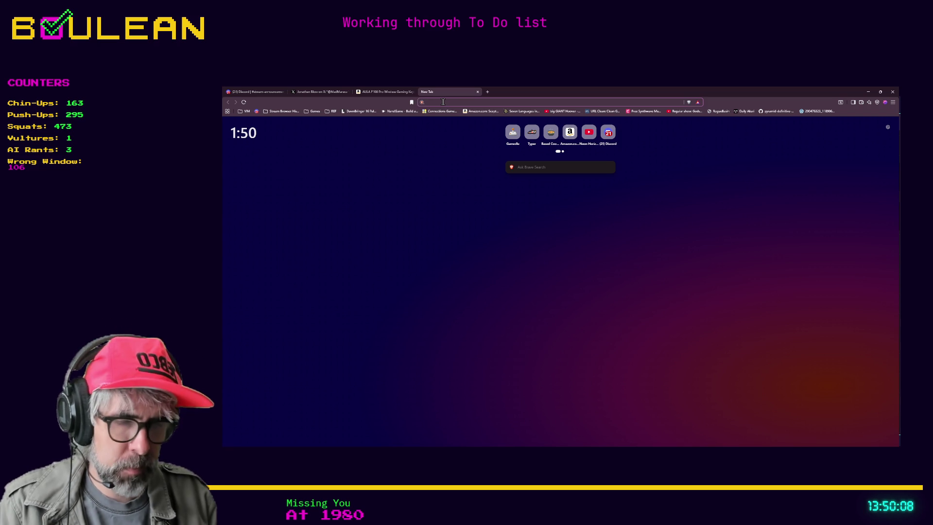
pyautogui.write('tle toad')
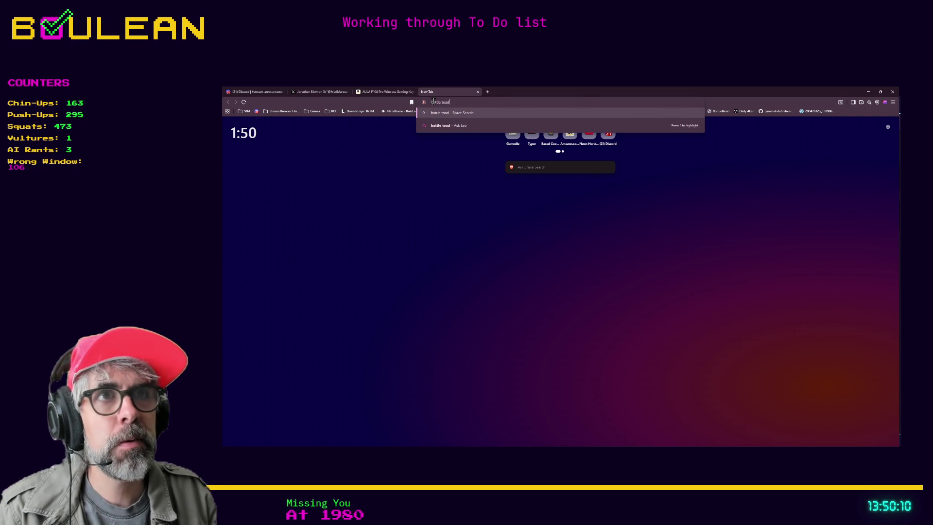
pyautogui.press('Return')
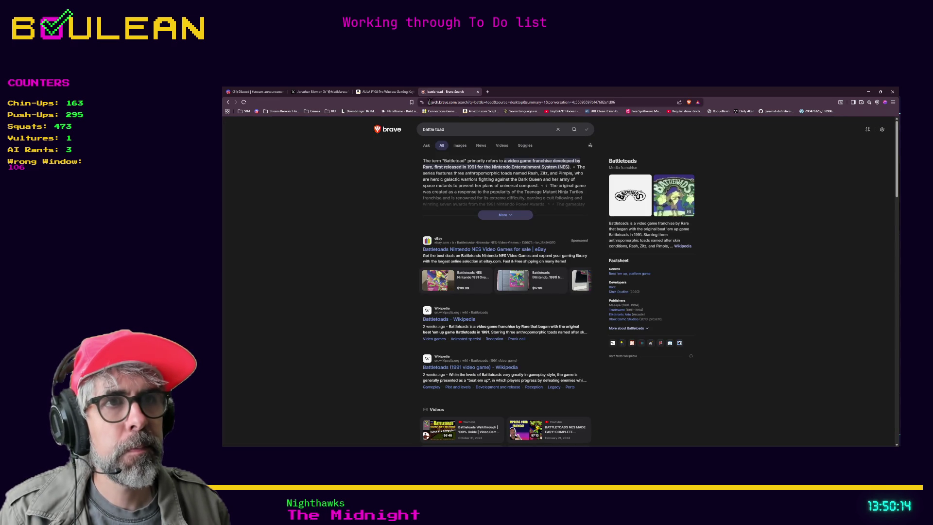
# Step: Switch the battle toad results to Images, then open another empty tab
pyautogui.click(459, 147)
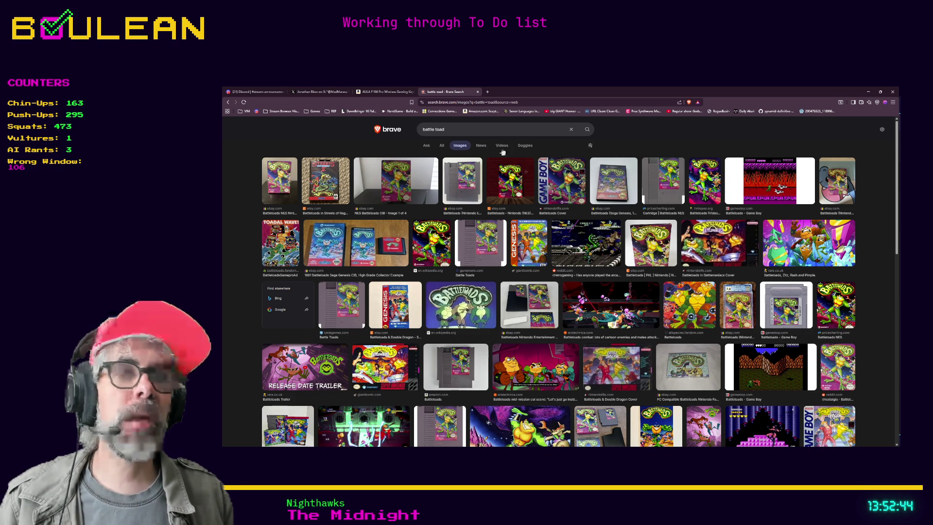
pyautogui.click(488, 91)
# Step: Search 'lamborghini snes game' and open the Lamborghini American Challenge screenshots result
pyautogui.write('lamborghi')
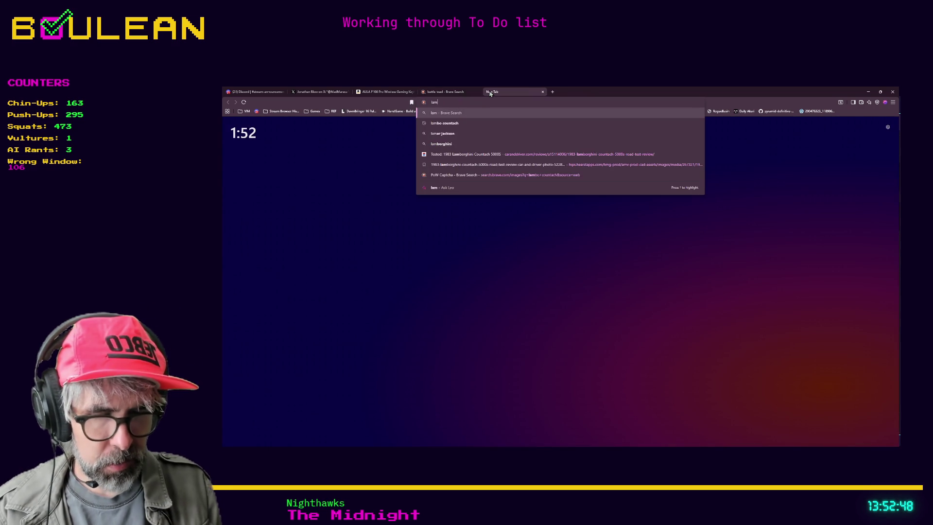
pyautogui.write('ni ')
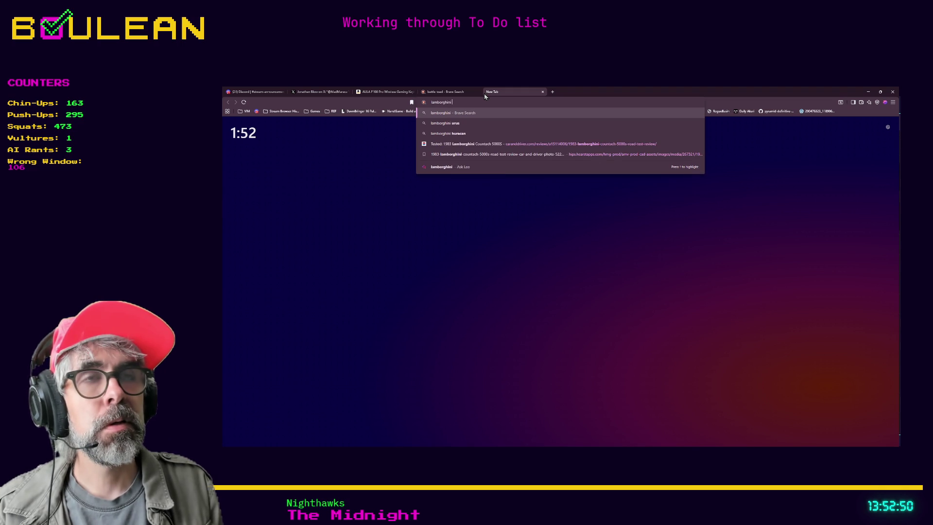
pyautogui.write('snes game')
pyautogui.press('Return')
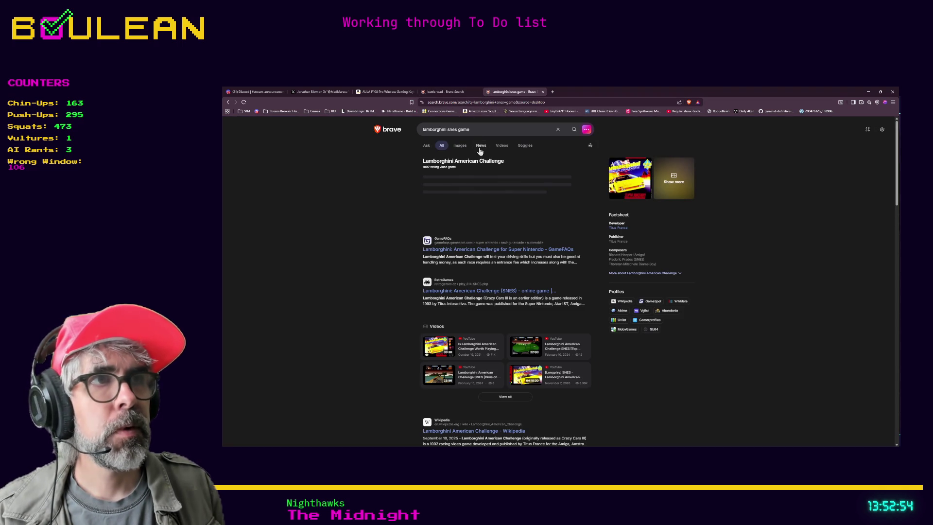
pyautogui.click(629, 181)
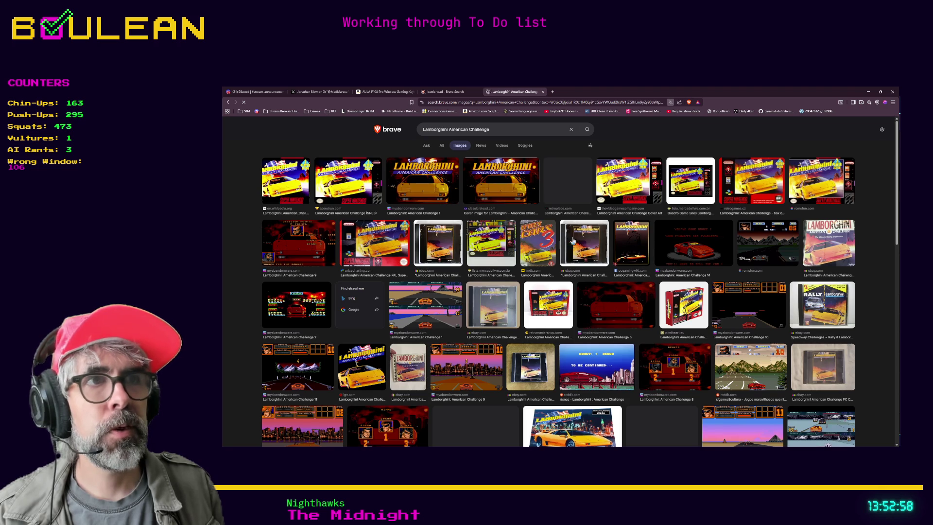
pyautogui.click(410, 187)
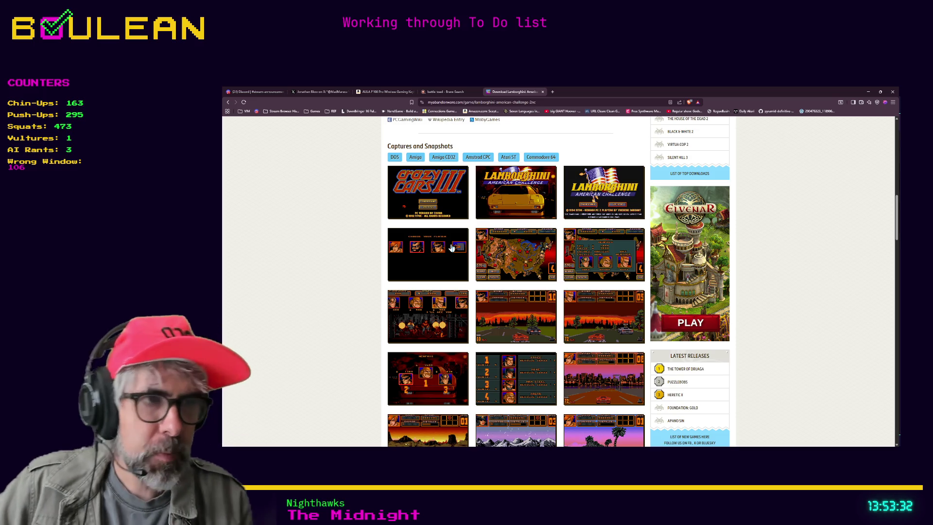
# Step: Enlarge the racer standings screenshot, glance at the Obsidian flow chart, and return to it
pyautogui.click(527, 387)
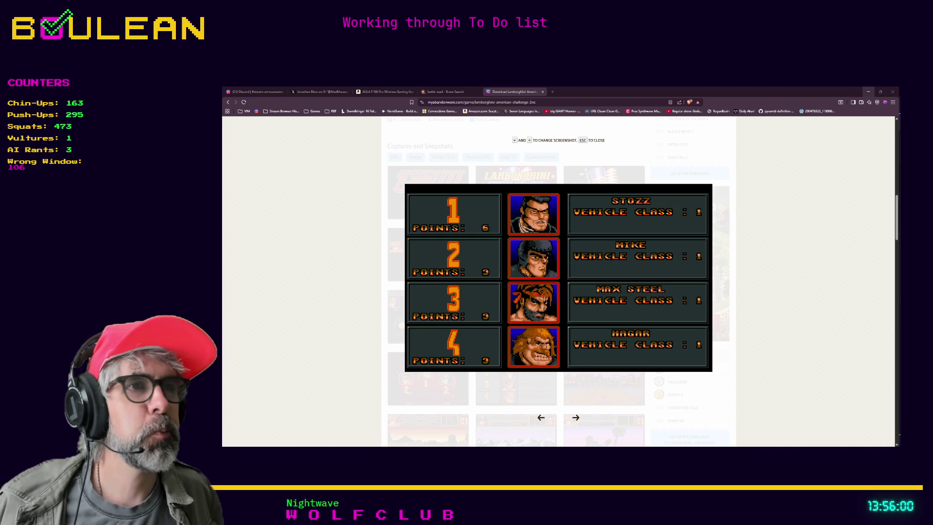
pyautogui.click(868, 91)
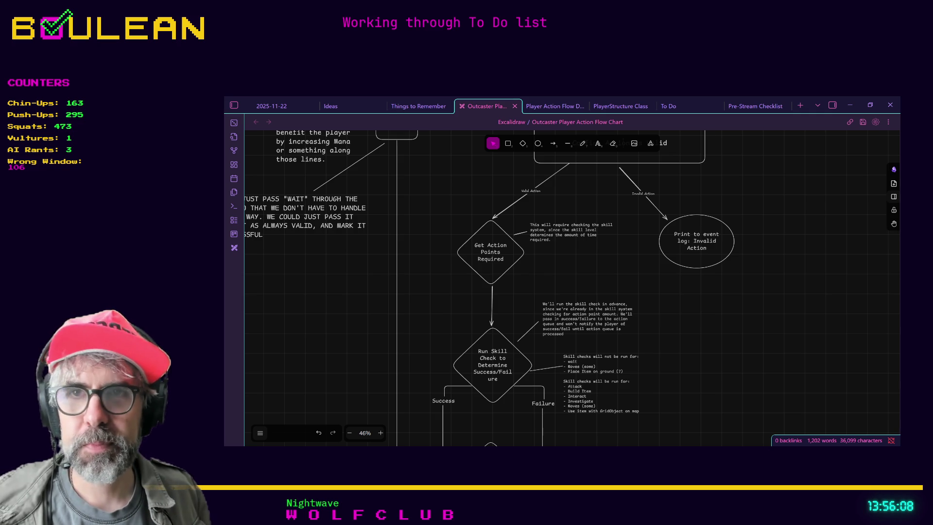
pyautogui.hotkey('alt', 'Tab')
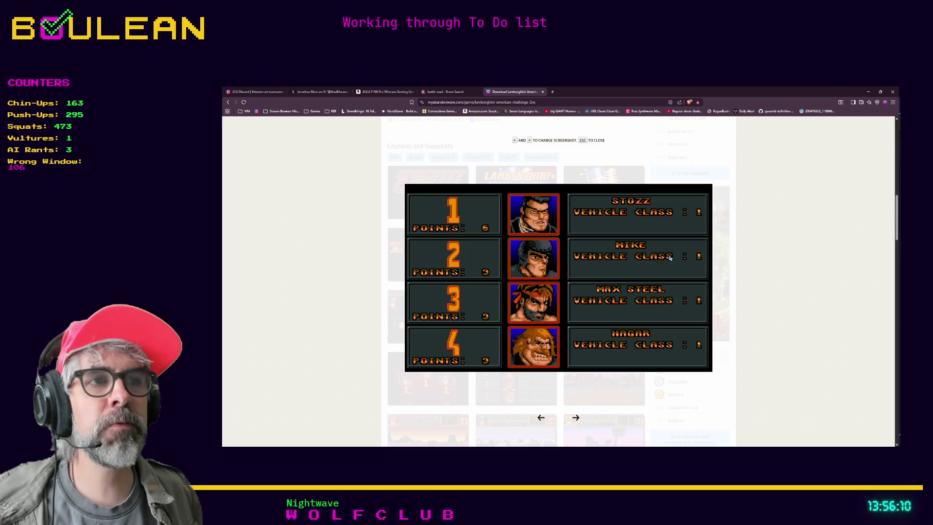
# Step: Return to the image results, then minimize Brave to uncover the Obsidian flowchart
pyautogui.click(228, 102)
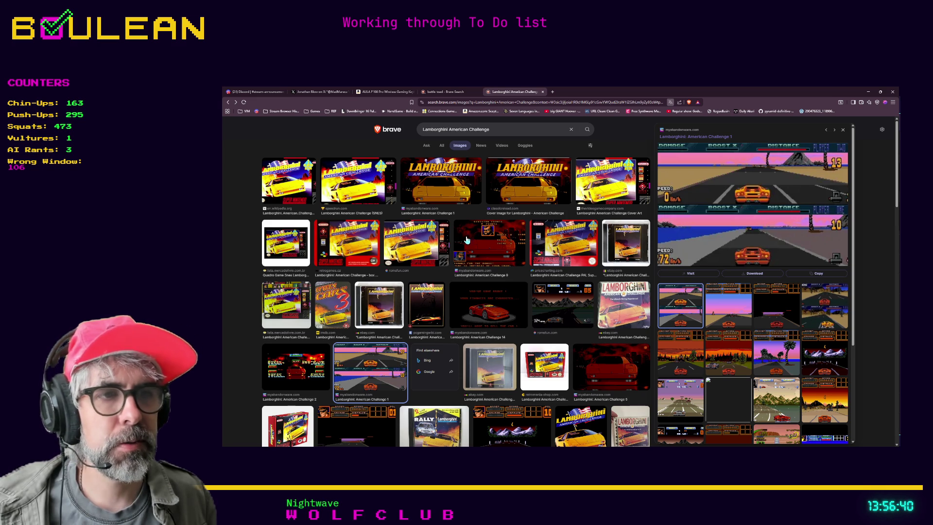
pyautogui.scroll(-1, 466, 239)
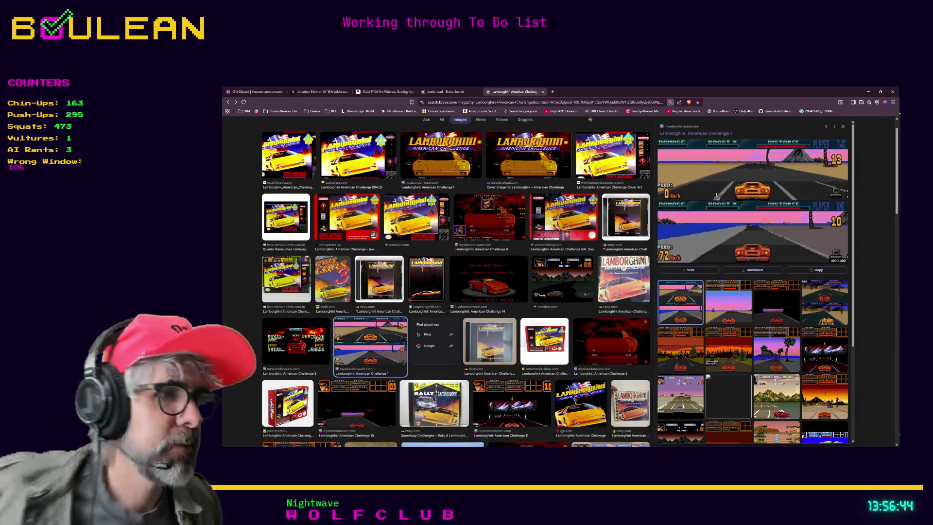
pyautogui.click(867, 92)
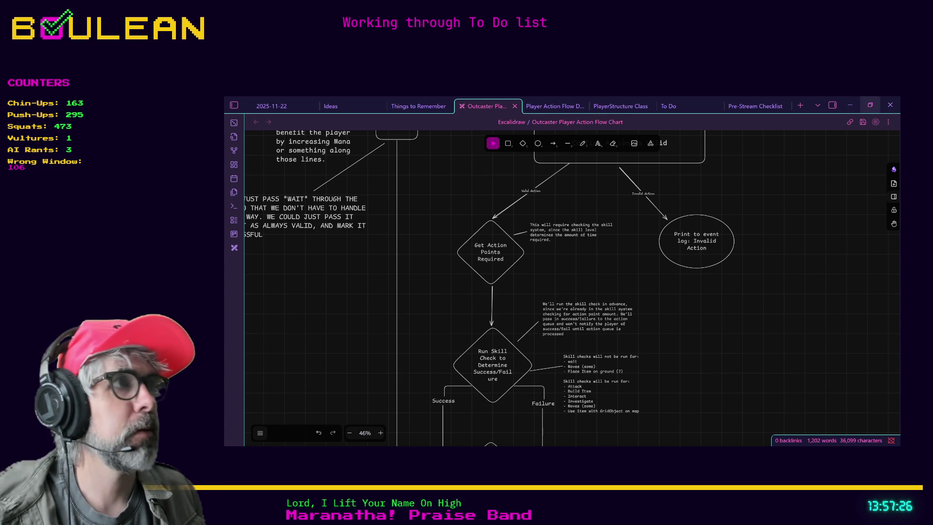
# Step: Minimize the Obsidian flowchart window to get back to the Godot actions.gd script
pyautogui.click(850, 105)
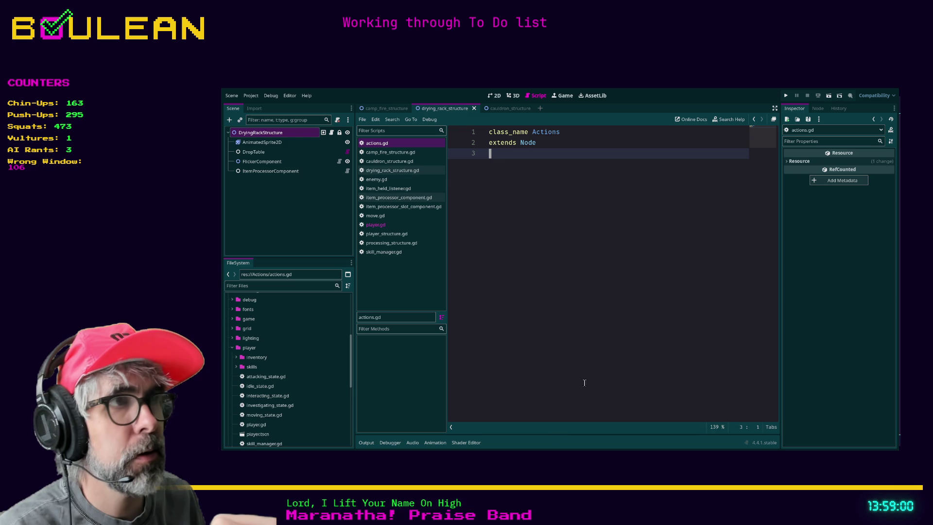
# Step: Switch from Godot's Actions script to the Obsidian To Do note
pyautogui.hotkey('alt', 'Tab')
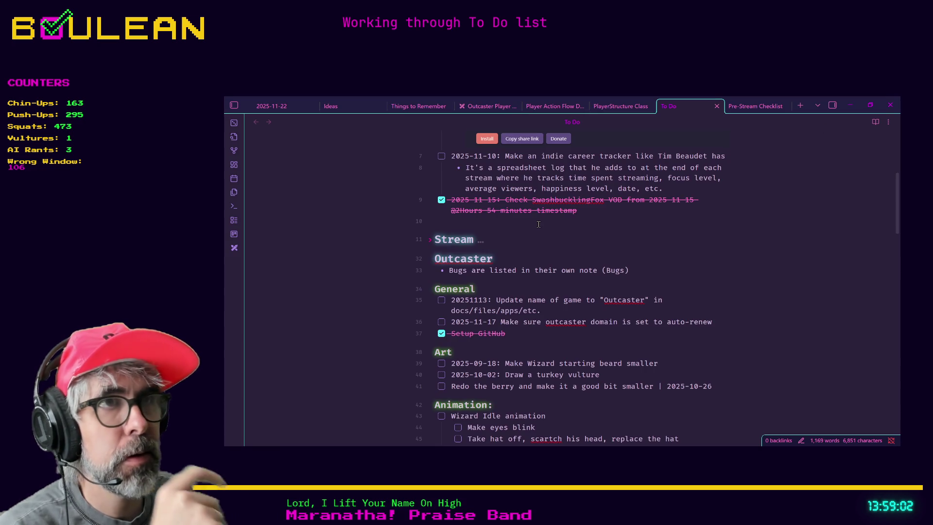
pyautogui.click(606, 108)
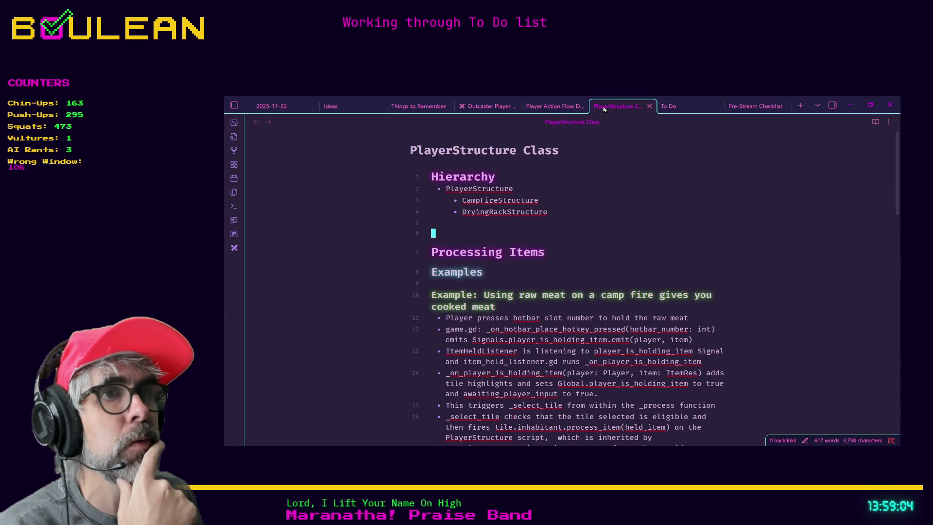
pyautogui.click(550, 107)
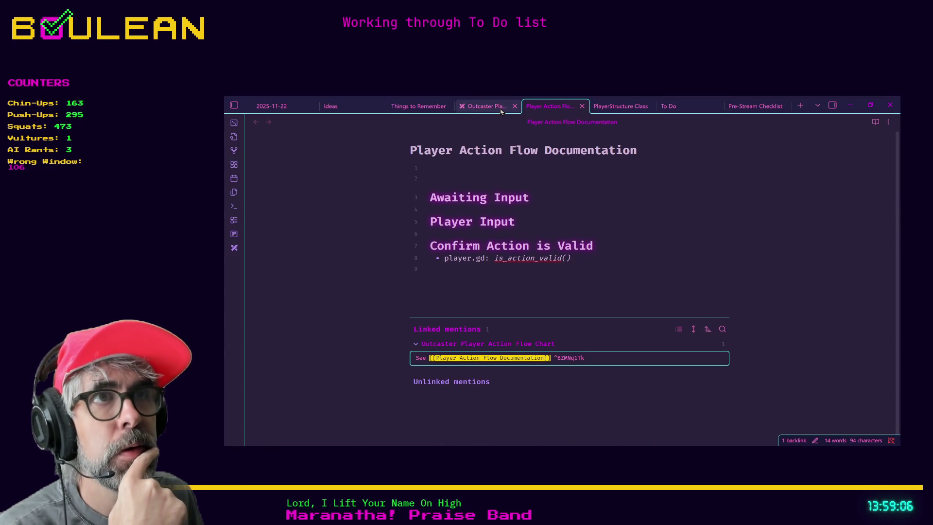
pyautogui.click(471, 109)
pyautogui.scroll(4, 720, 188)
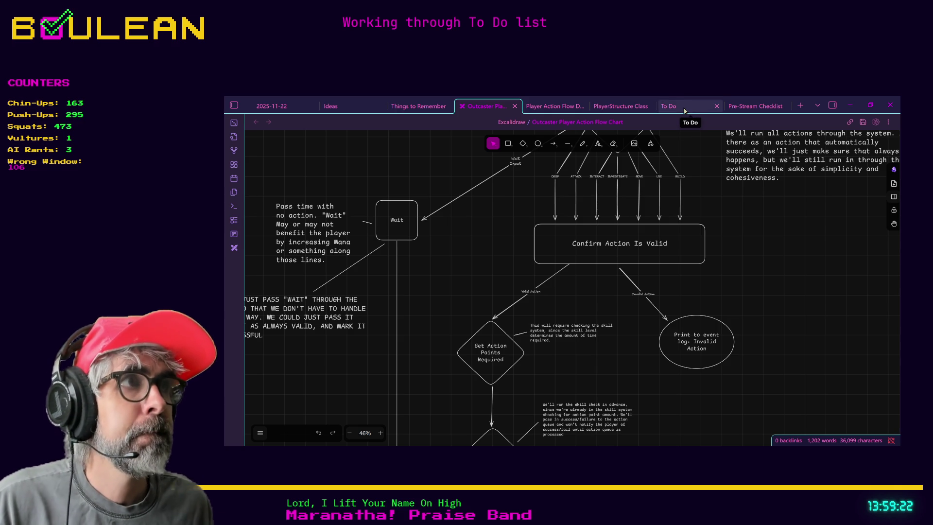
pyautogui.click(685, 108)
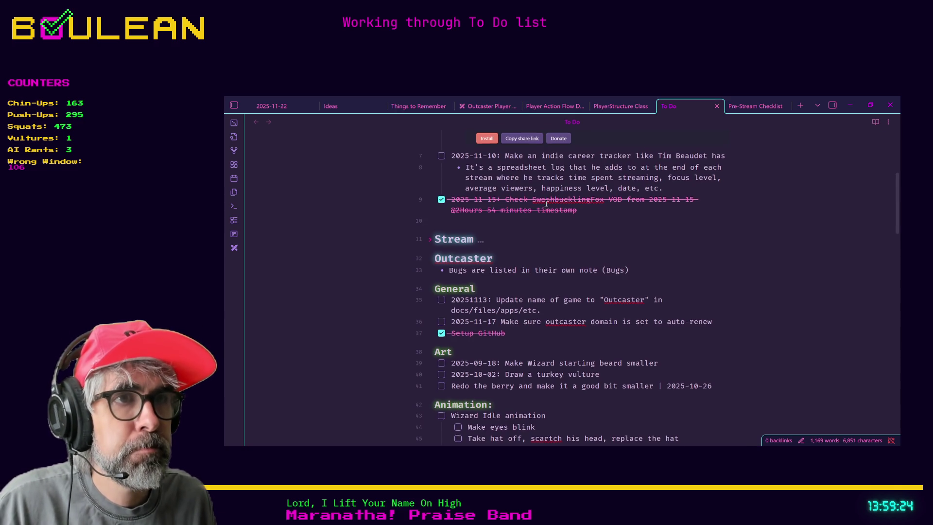
pyautogui.scroll(-2, 546, 202)
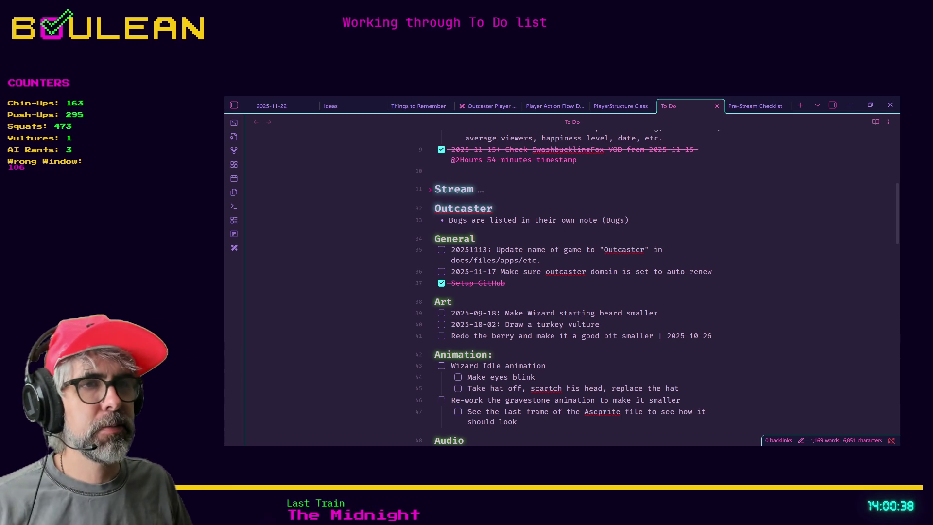
pyautogui.click(465, 366)
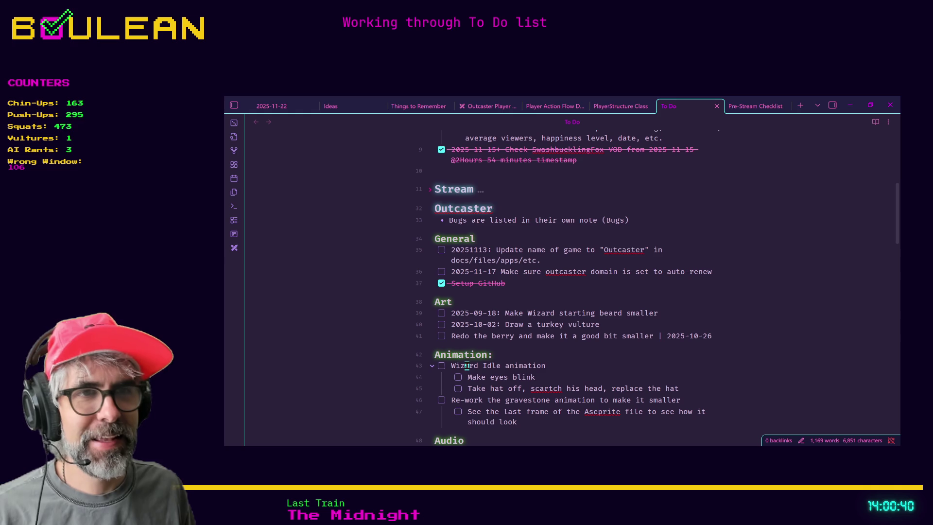
pyautogui.click(551, 365)
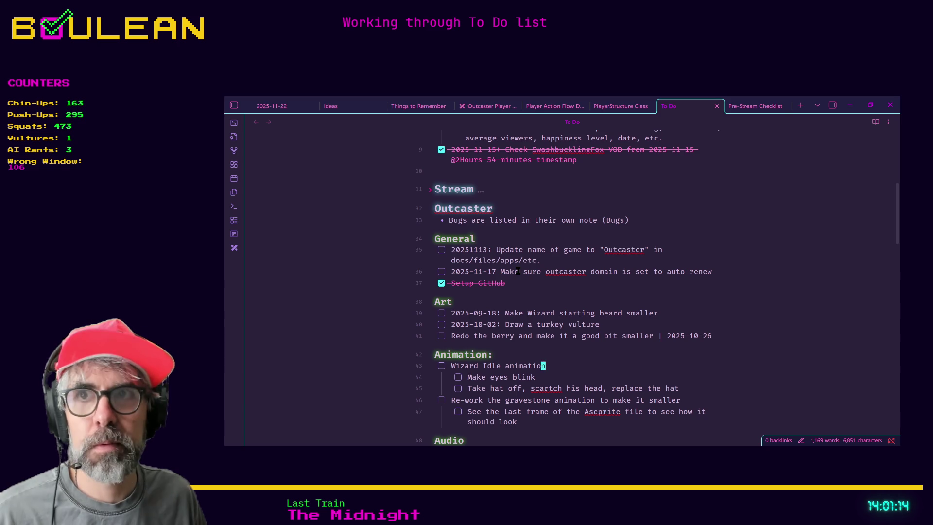
pyautogui.click(563, 258)
pyautogui.scroll(-1, 534, 275)
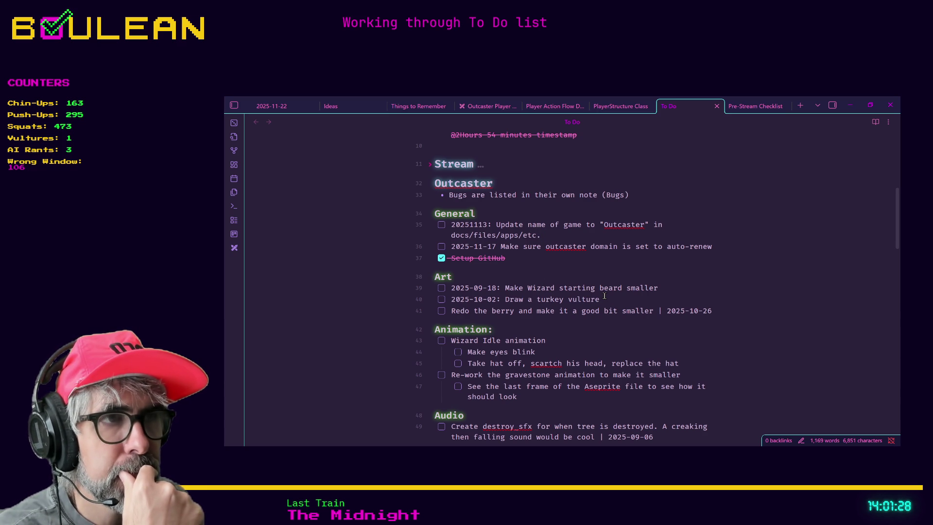
pyautogui.scroll(-1, 605, 296)
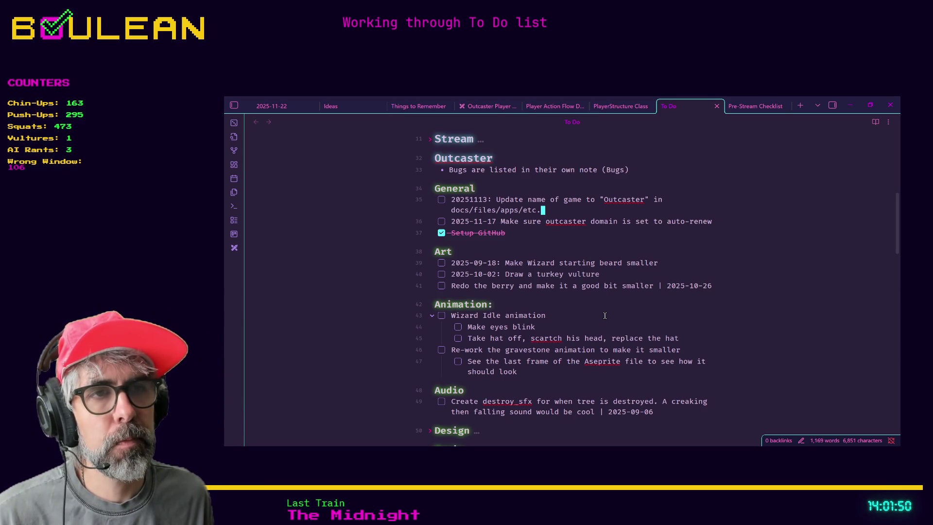
# Step: Place the cursor at the end of the 'Make eyes blink' line in the To Do note
pyautogui.click(580, 328)
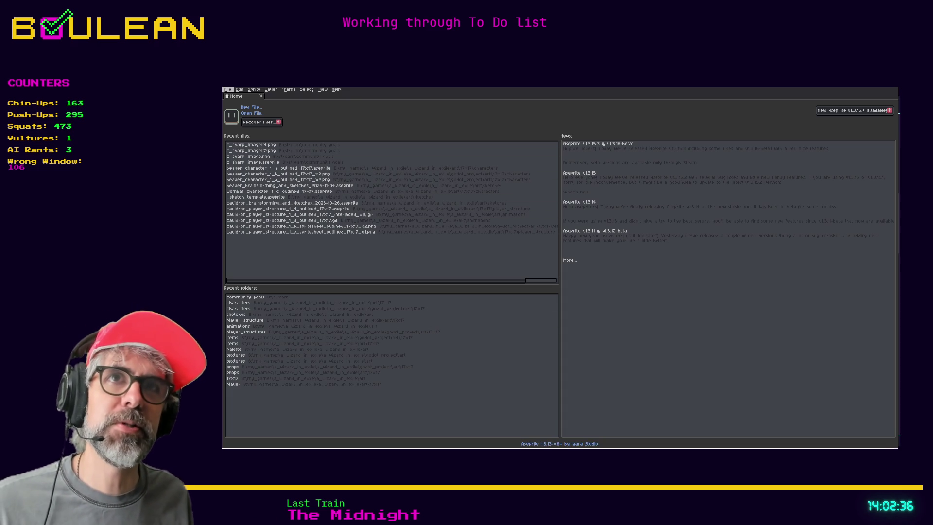
# Step: Create a new blank sprite, Sprite-0001, keeping the small default size in New Sprite
pyautogui.click(228, 89)
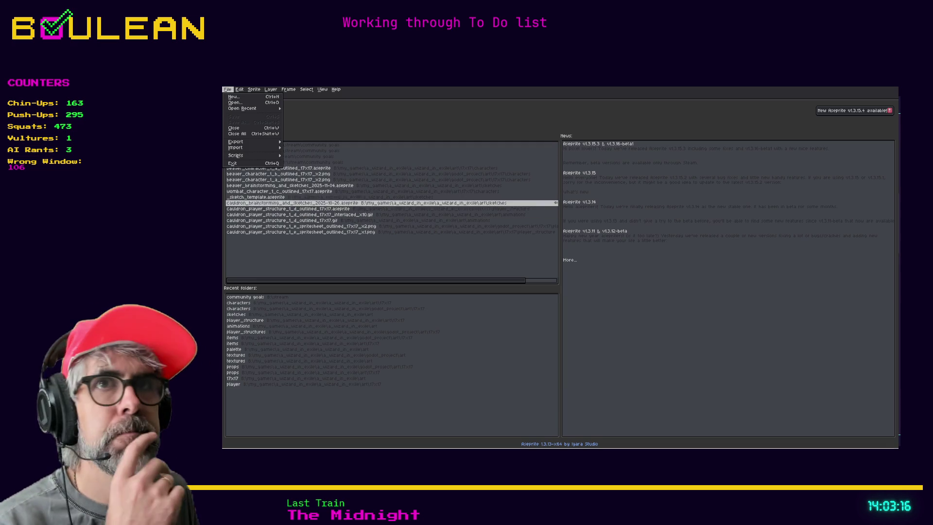
pyautogui.click(234, 97)
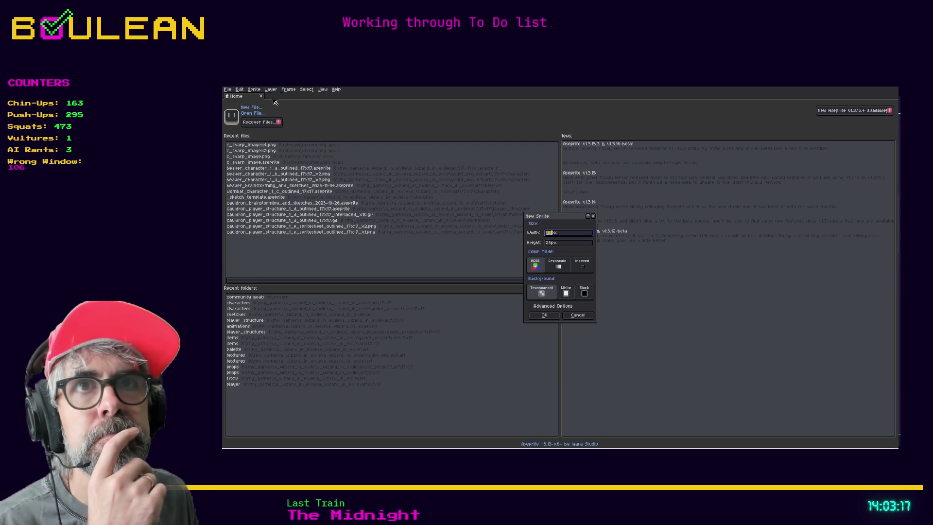
pyautogui.click(544, 316)
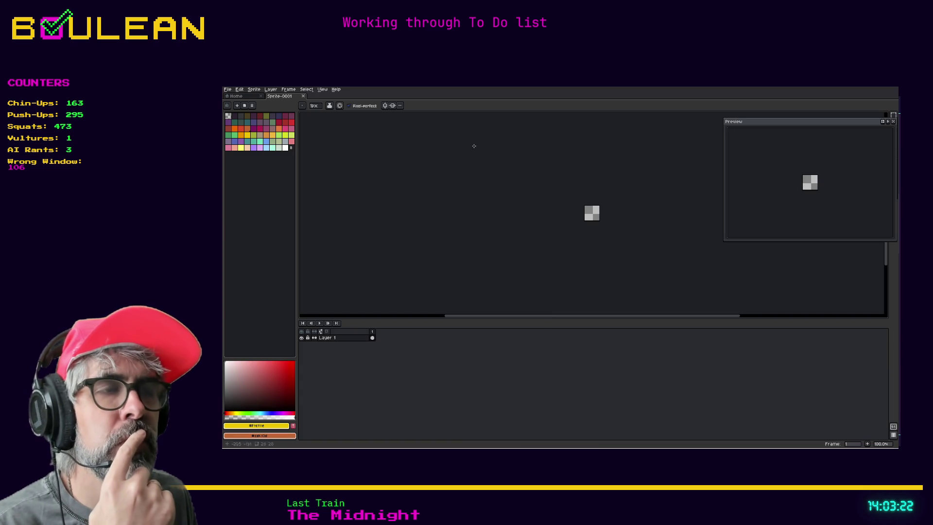
# Step: Zoom in and set the canvas Width and Height to 17 px via Canvas Size
pyautogui.press('+')
pyautogui.press('+')
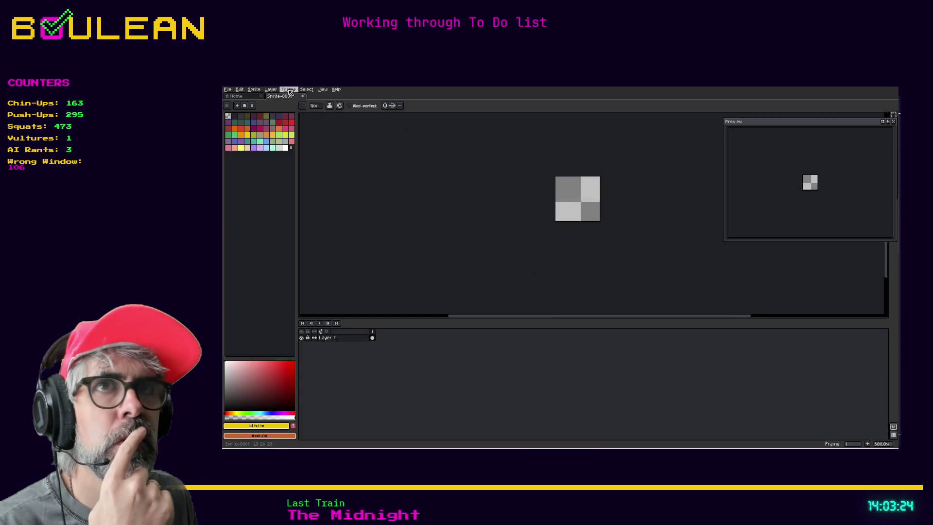
pyautogui.click(255, 90)
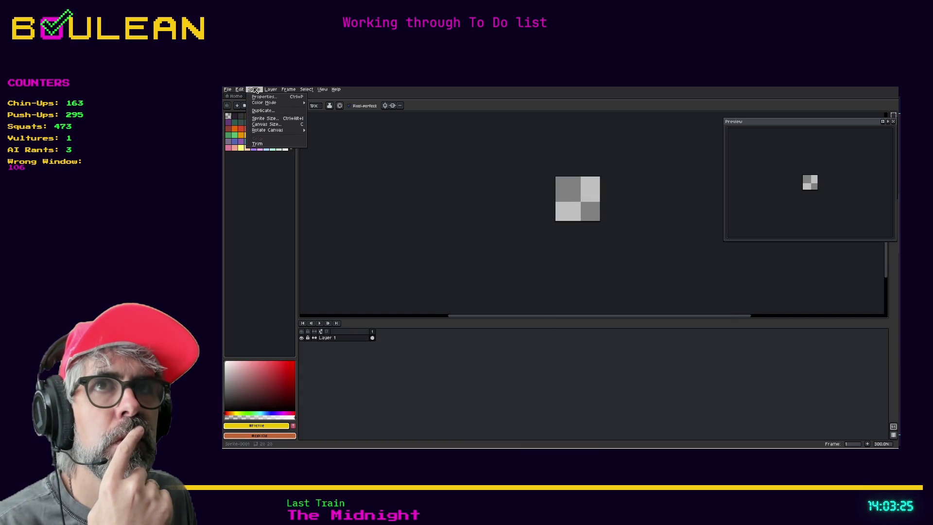
pyautogui.click(272, 124)
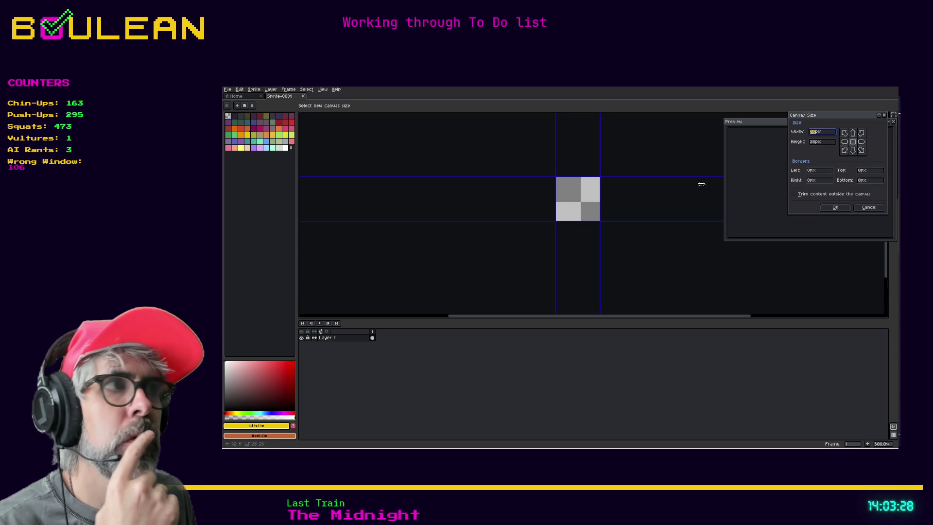
pyautogui.write('17')
pyautogui.press('Tab')
pyautogui.write('17')
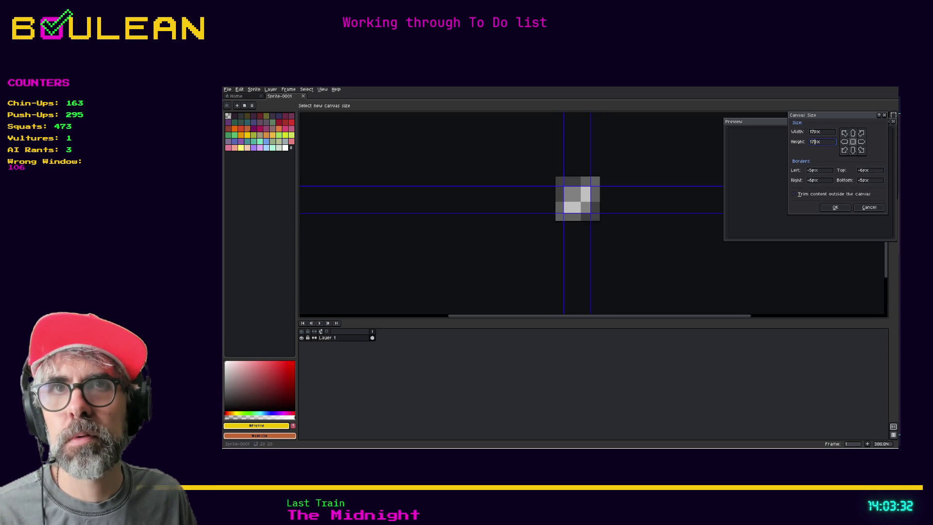
pyautogui.click(835, 208)
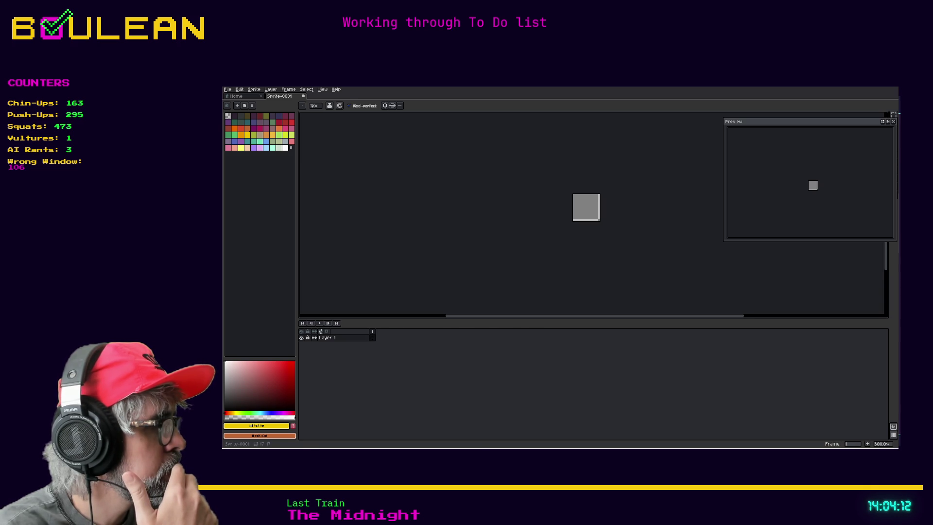
# Step: Select frame 2 of the wizard, zoom in, and reveal the File > Export submenu
pyautogui.click(375, 332)
pyautogui.click(381, 332)
pyautogui.scroll(8, 589, 218)
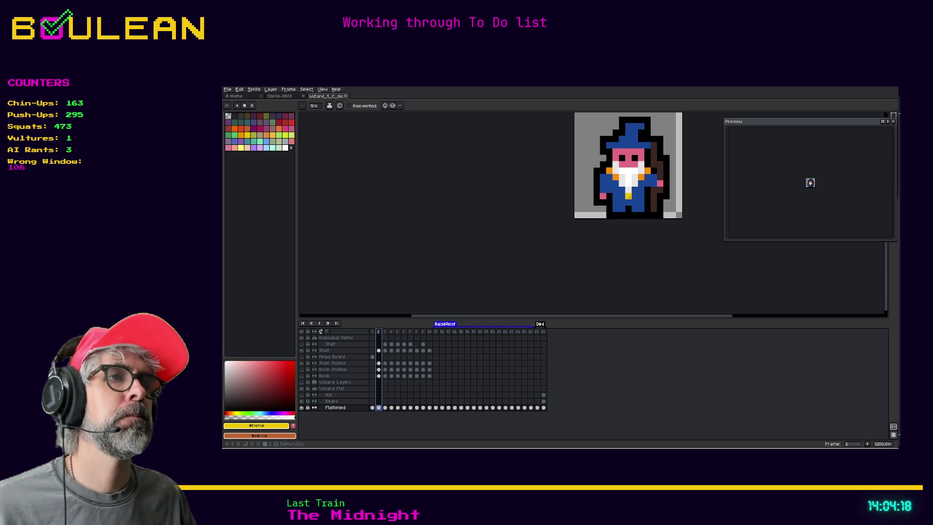
pyautogui.moveTo(661, 186); pyautogui.dragTo(614, 232)
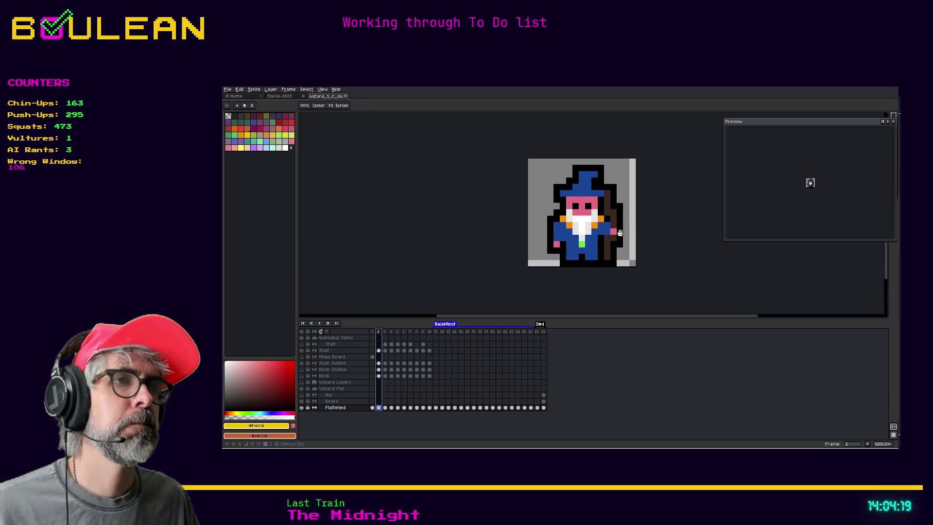
pyautogui.click(229, 90)
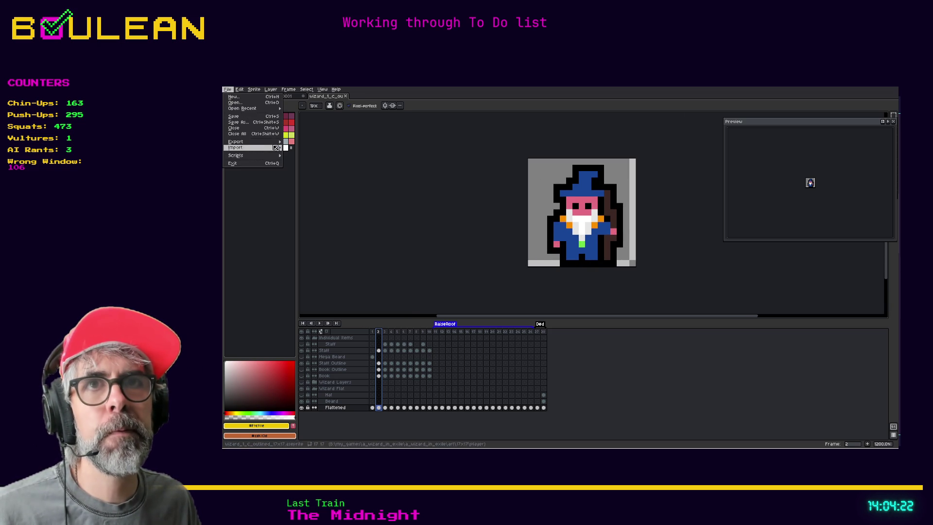
pyautogui.moveTo(268, 145)
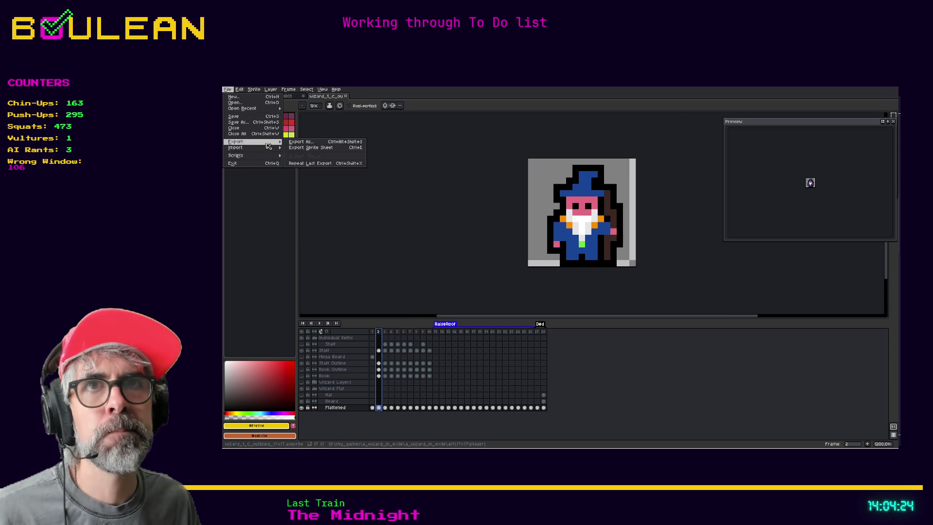
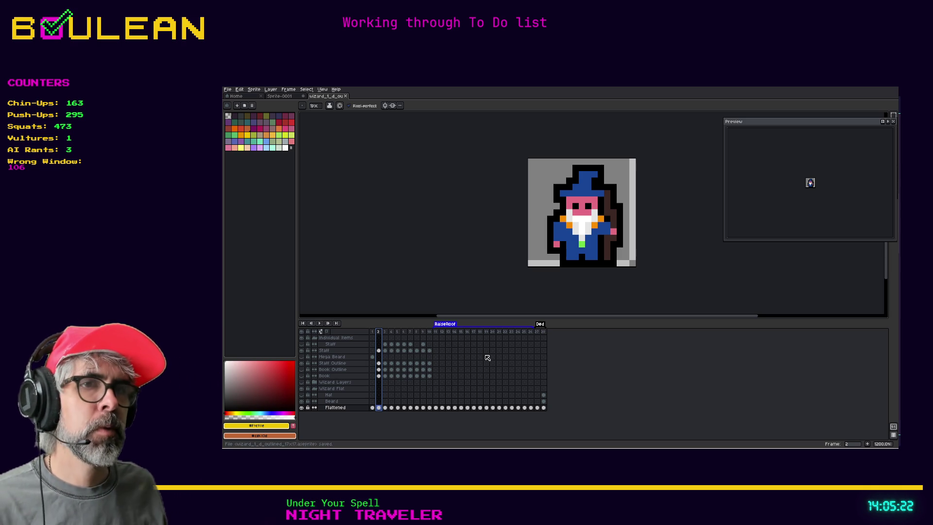
# Step: Return to frame 1 and play the wizard animation from the start
pyautogui.click(373, 332)
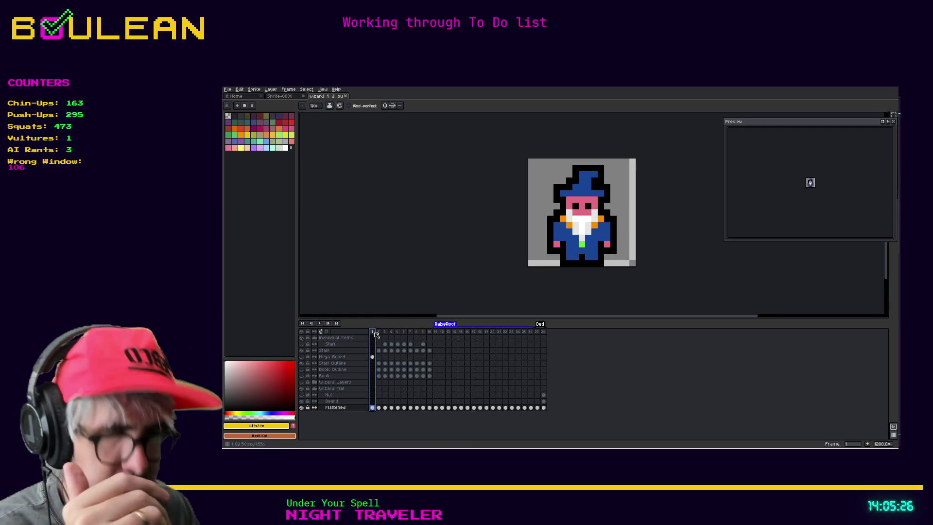
pyautogui.press('Return')
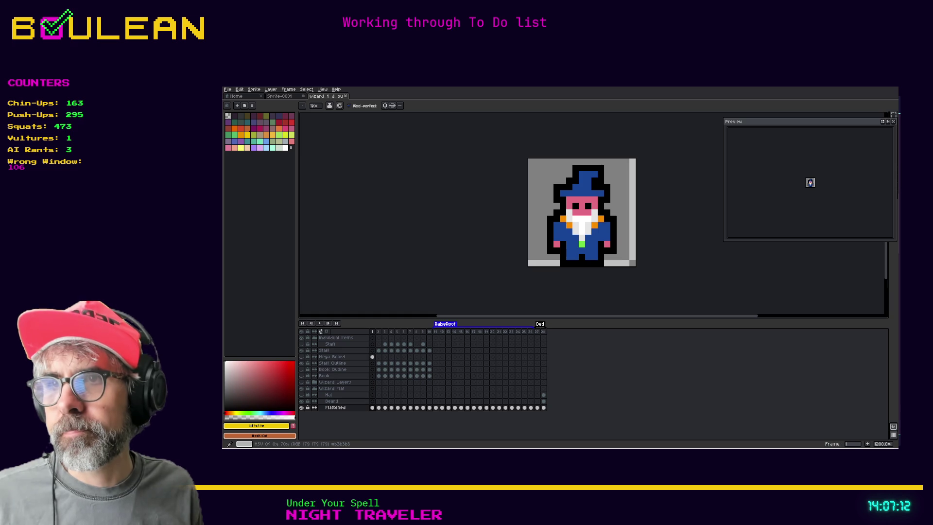
# Step: Paint and undo yellow test pixels on the wizard, then switch through the To Do note to Godot
pyautogui.click(575, 244)
pyautogui.hotkey('ctrl', 'z')
pyautogui.click(594, 232)
pyautogui.scroll(3, 594, 232)
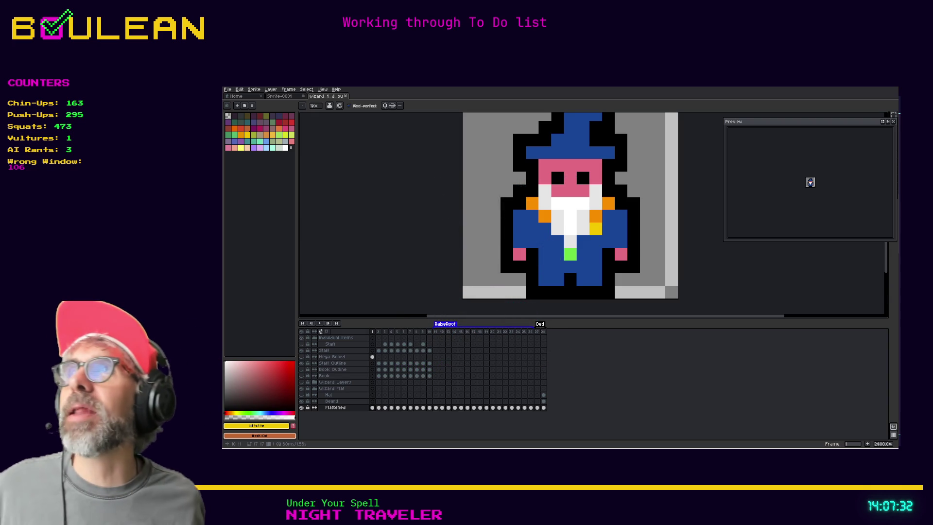
pyautogui.hotkey('ctrl', 'z')
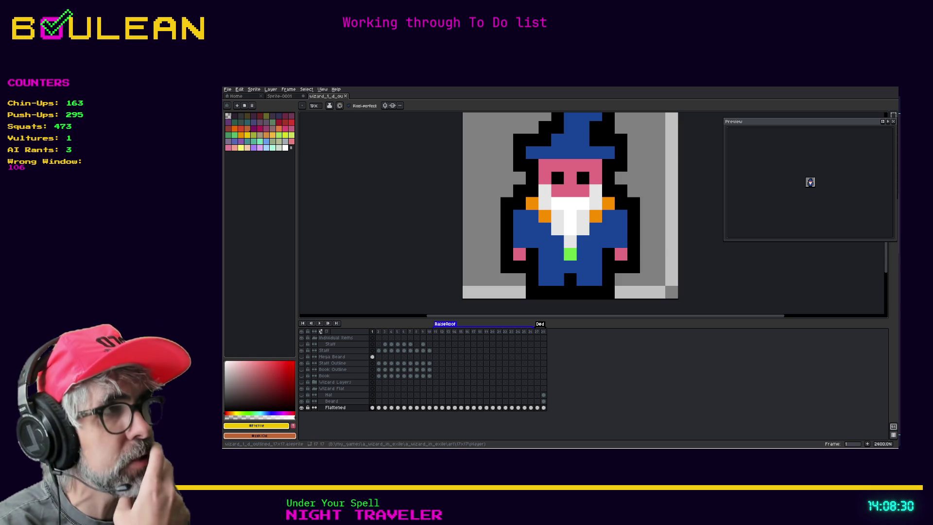
pyautogui.hotkey('alt', 'Tab')
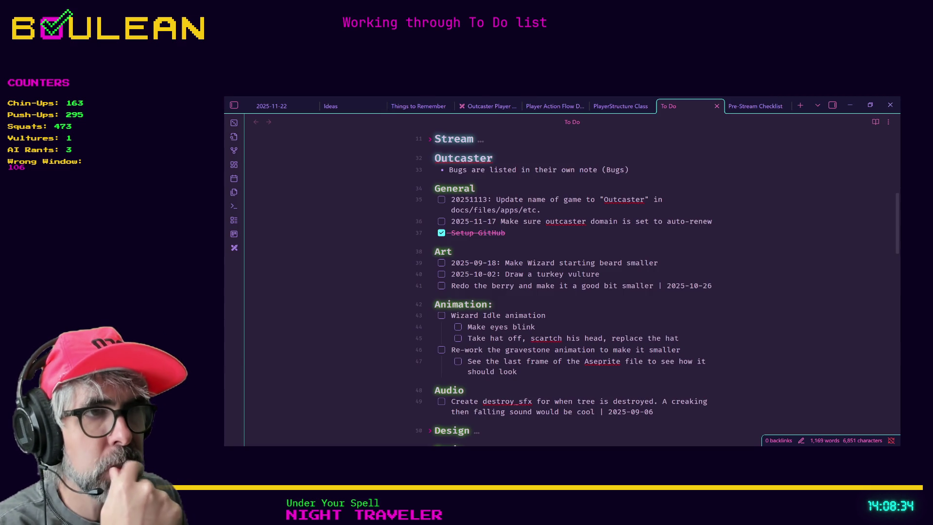
pyautogui.hotkey('alt', 'Tab')
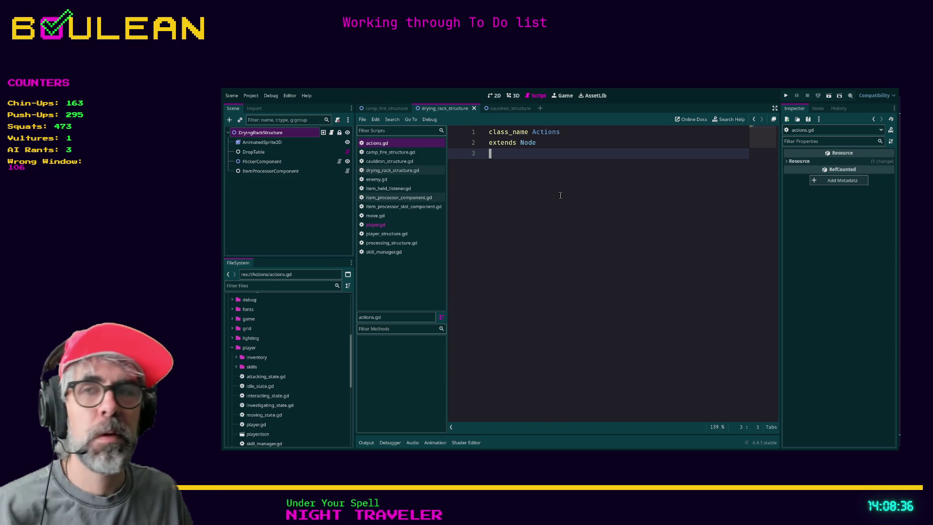
# Step: Run the Outcaster project with F5 and bring the game window forward
pyautogui.press('F5')
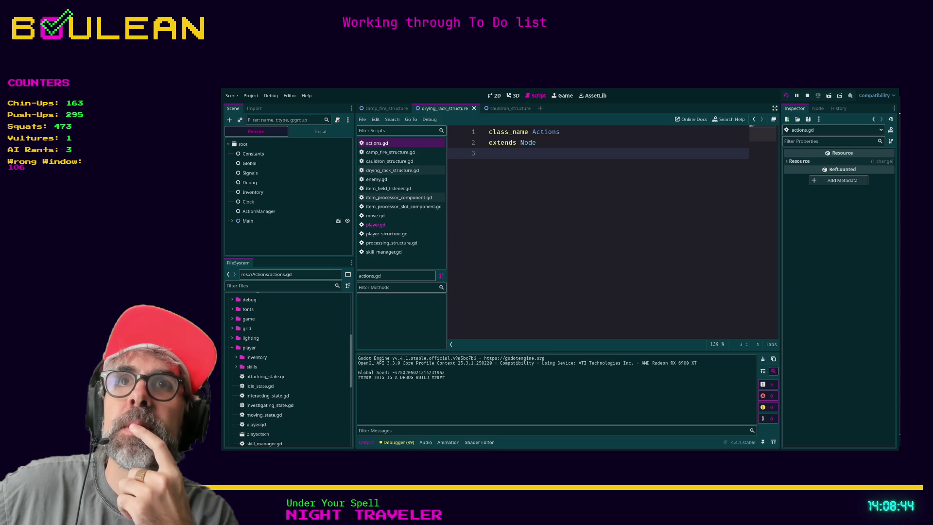
pyautogui.press('F5')
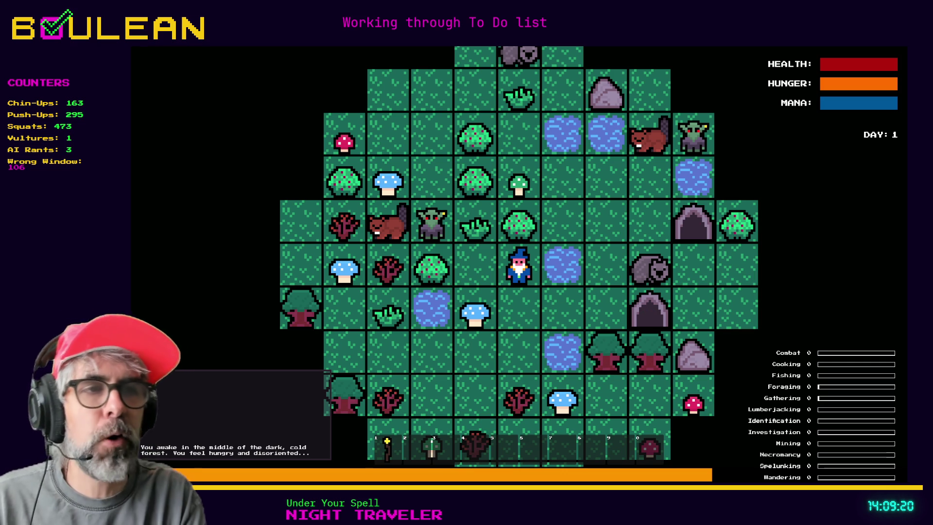
# Step: Move the wizard and attack nearby goblins, then stop the game with F8 and switch to the browser
pyautogui.press('Left')
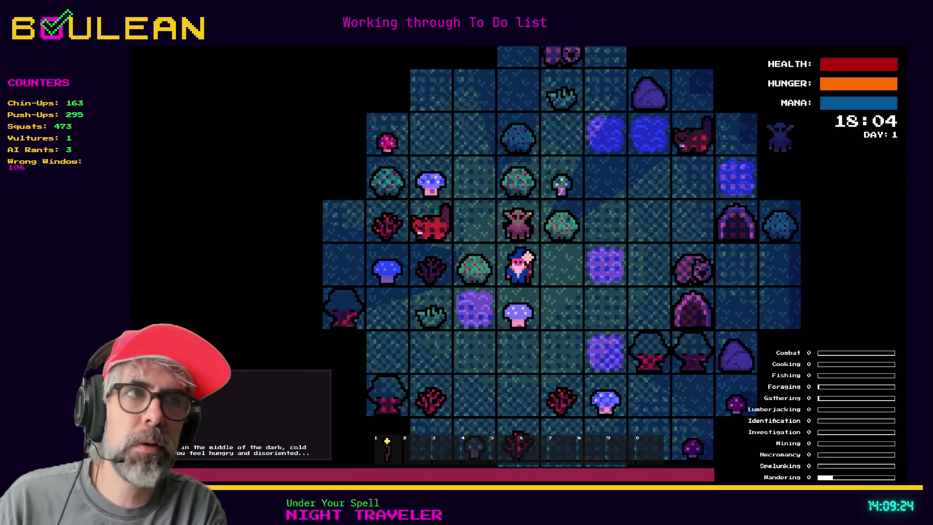
pyautogui.press('Up')
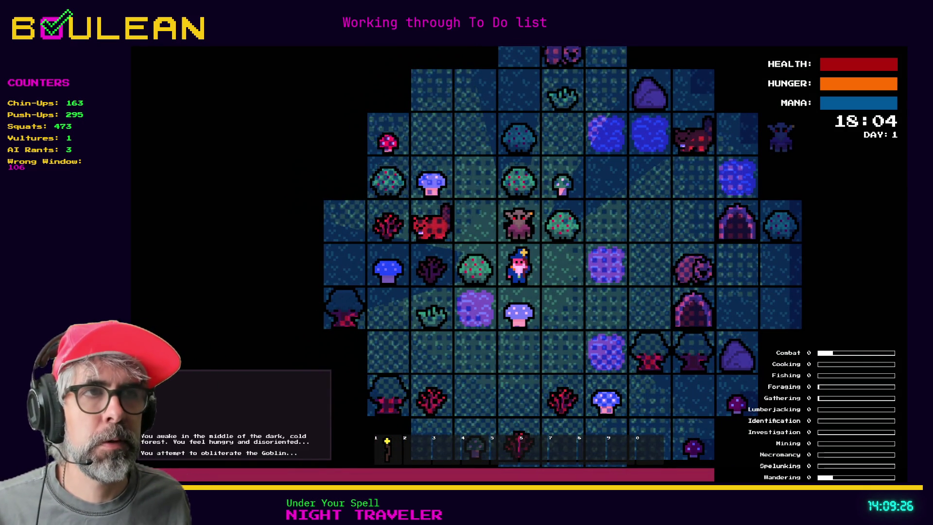
pyautogui.press('Up')
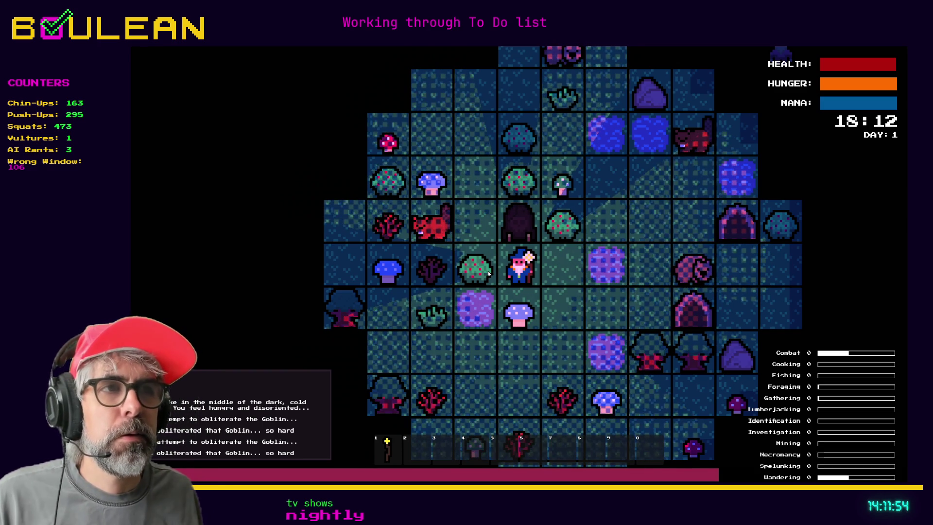
pyautogui.press('Right')
pyautogui.press('Down')
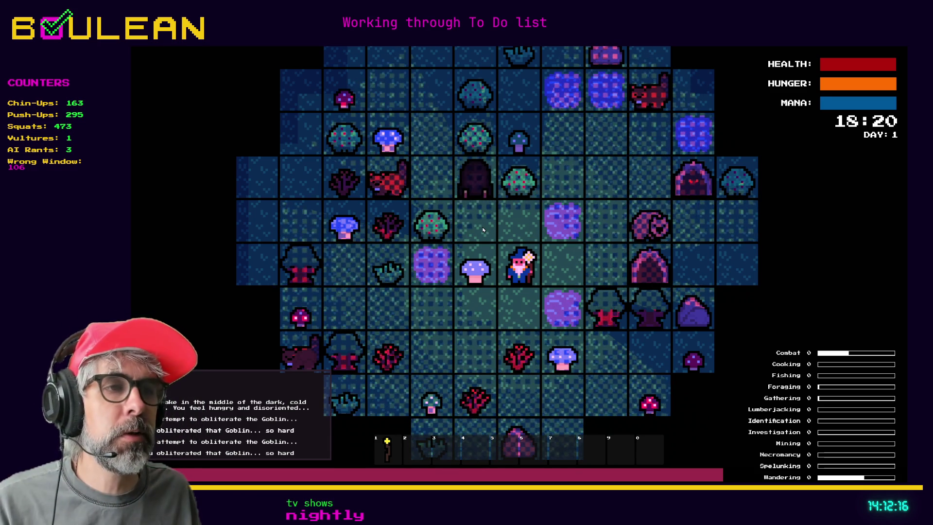
pyautogui.press('F8')
pyautogui.hotkey('alt', 'Tab')
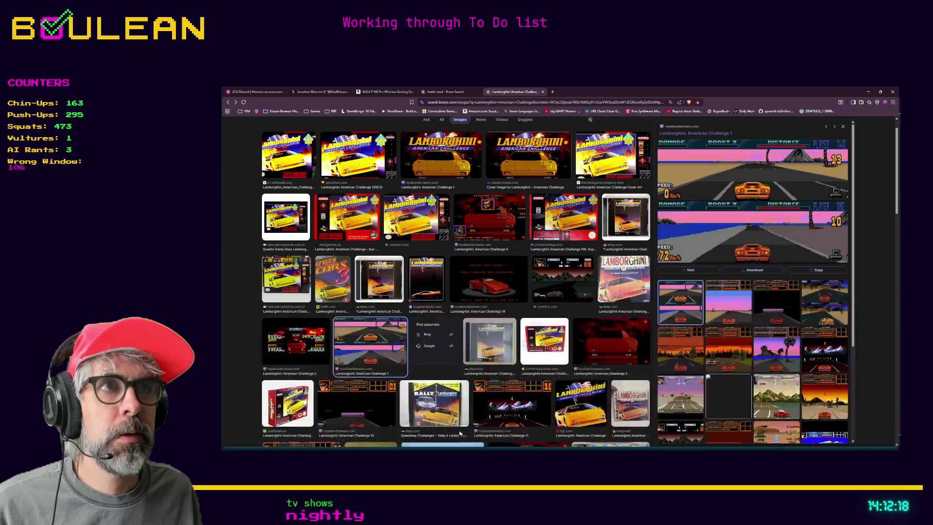
# Step: Load nextab.tv in a new tab to reach the nexTab.de YouTube channel
pyautogui.click(553, 92)
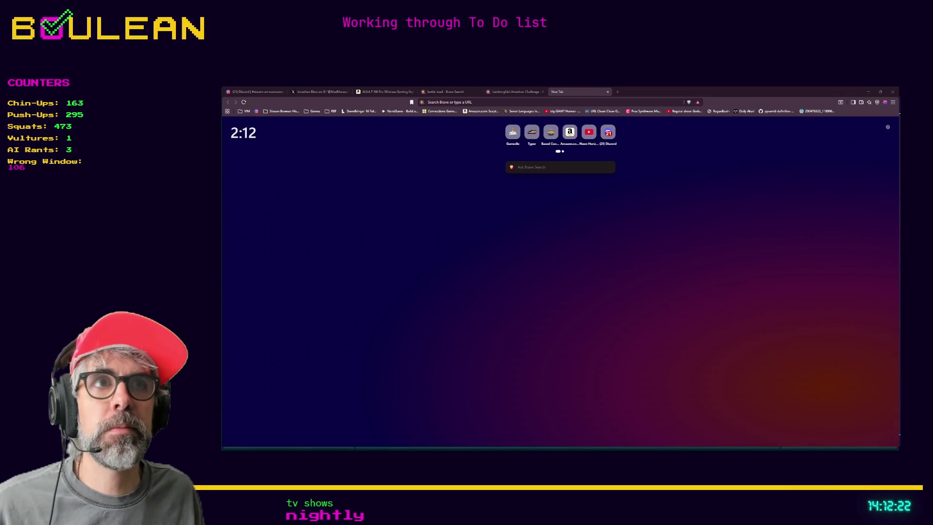
pyautogui.click(476, 102)
pyautogui.write('nextab.tv/')
pyautogui.press('Return')
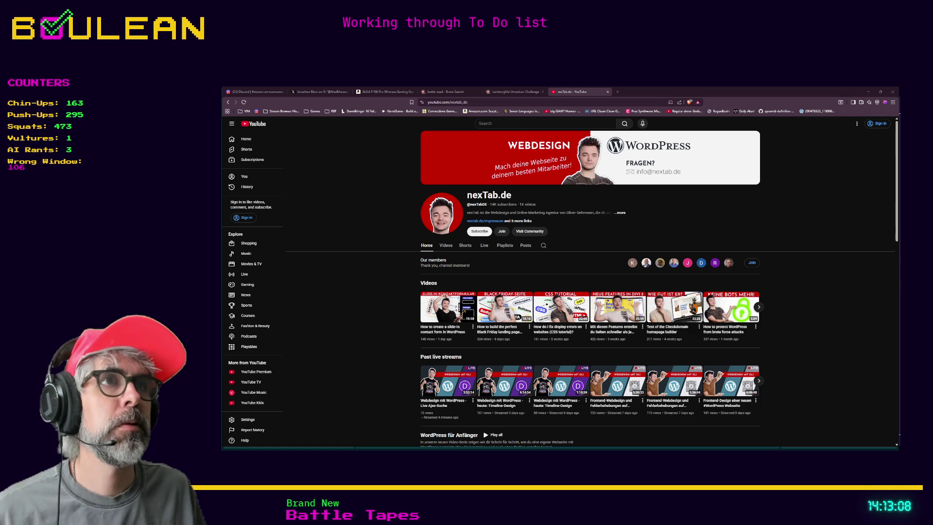
pyautogui.hotkey('ctrl', 'l')
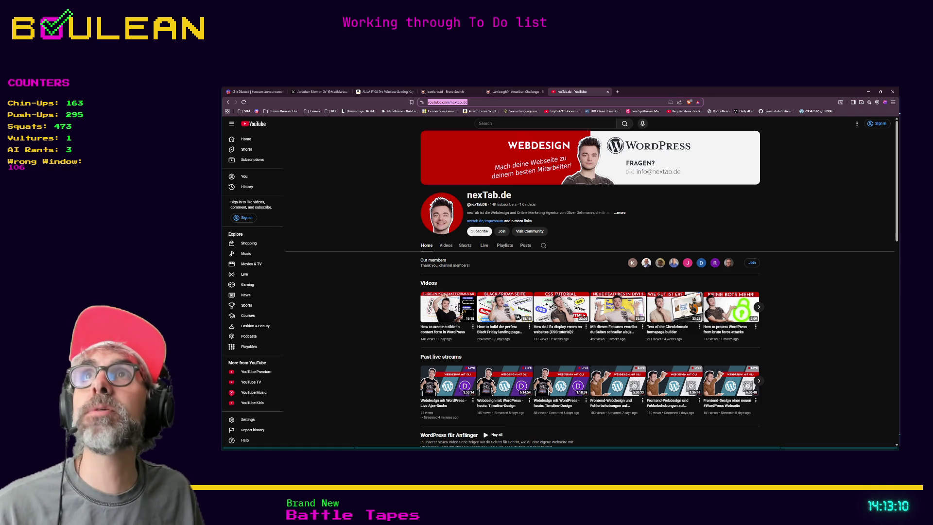
pyautogui.hotkey('alt', 'Tab')
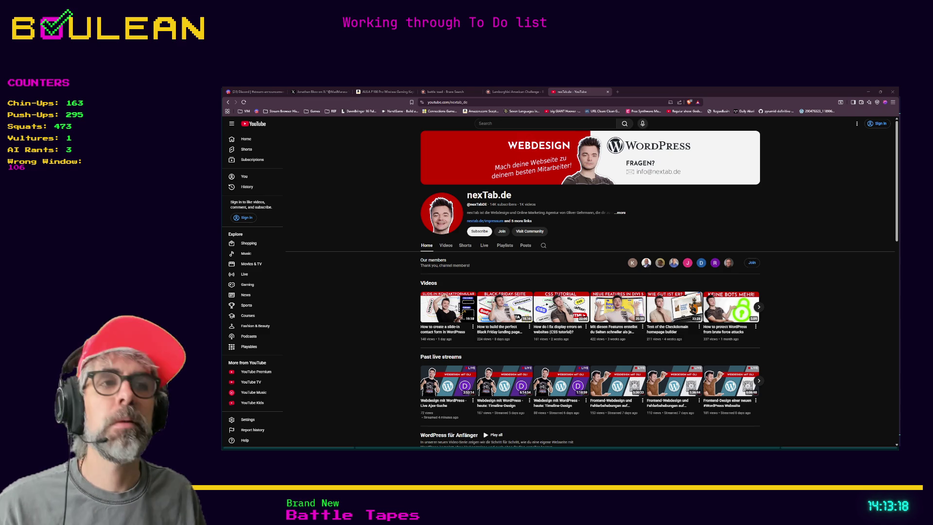
pyautogui.scroll(-1, 590, 288)
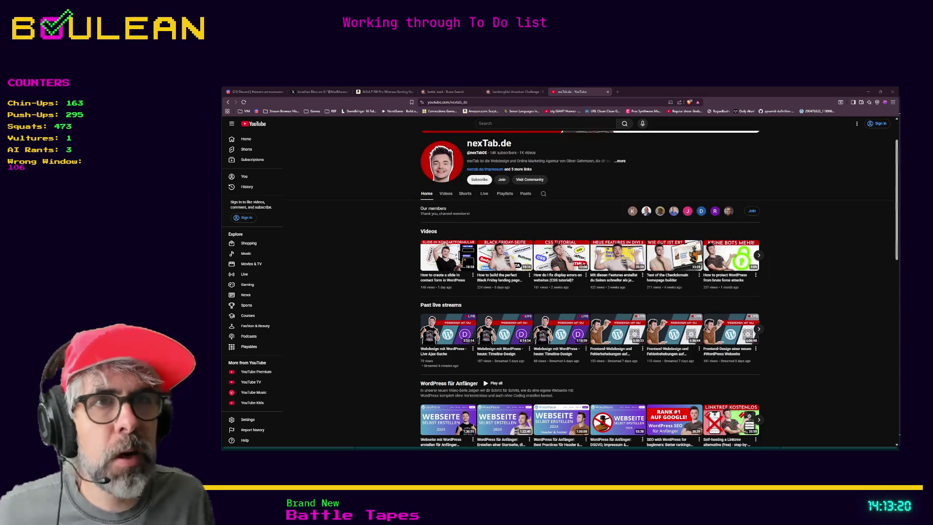
pyautogui.scroll(-1, 447, 233)
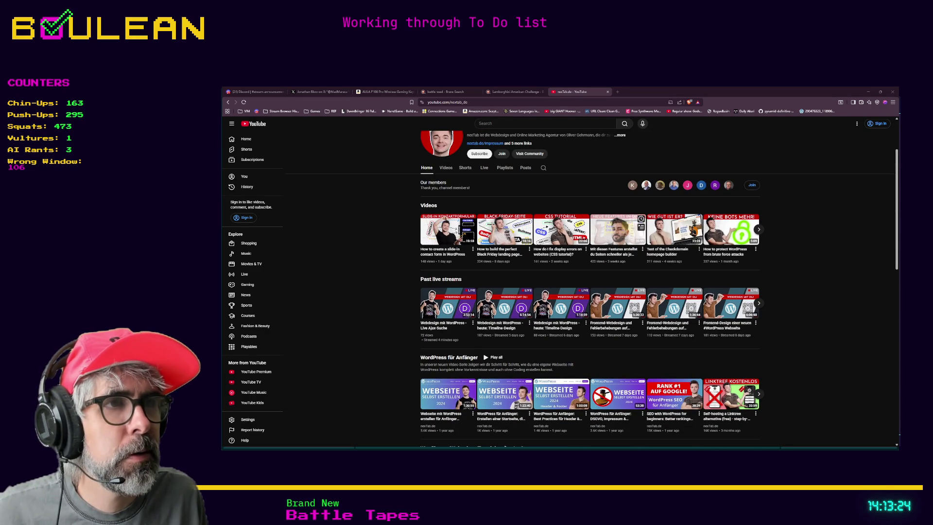
pyautogui.scroll(-1, 617, 228)
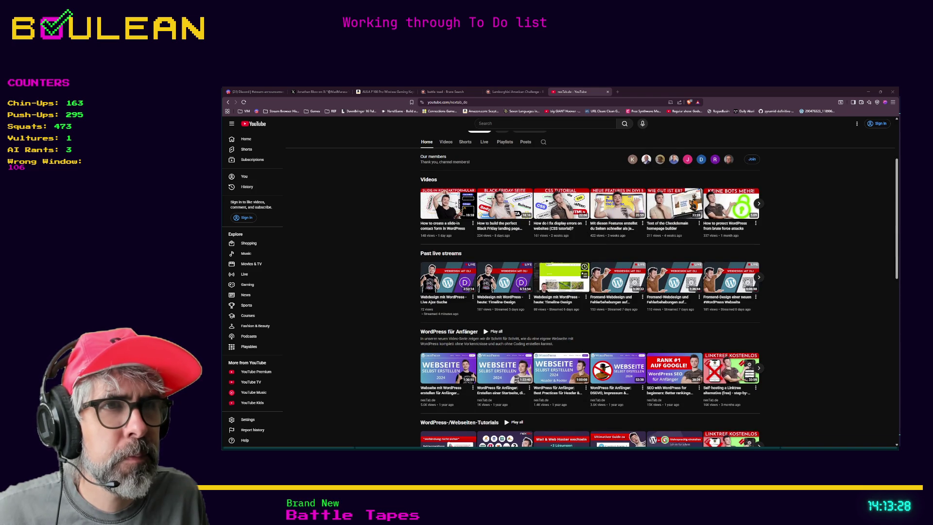
pyautogui.scroll(-2, 448, 277)
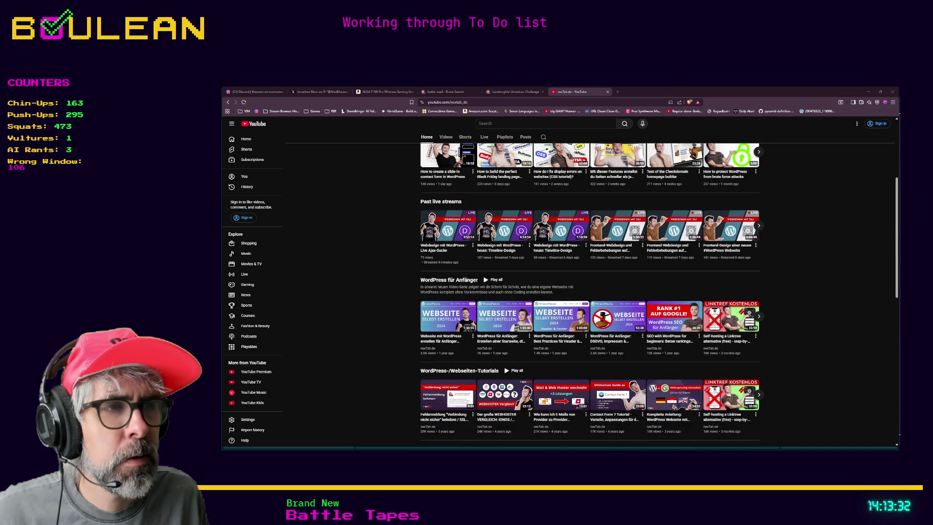
pyautogui.scroll(-2, 659, 295)
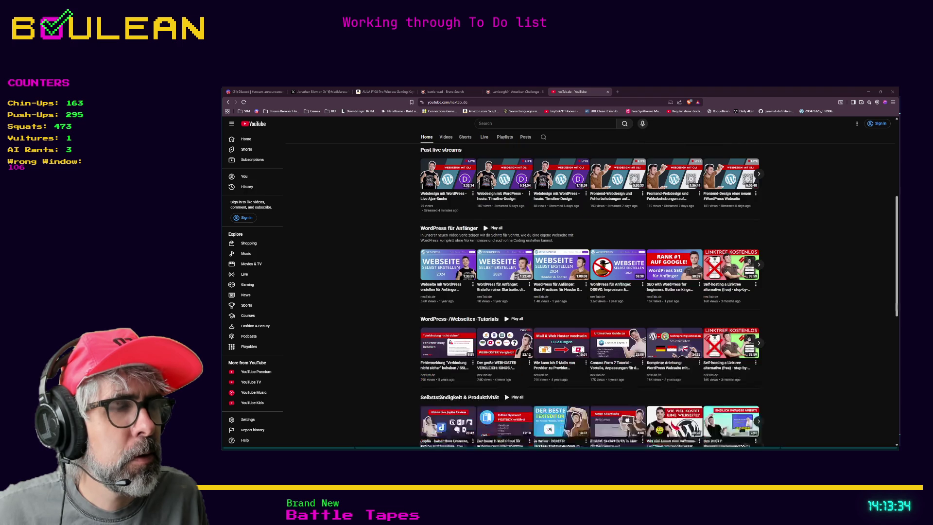
pyautogui.scroll(-2, 658, 295)
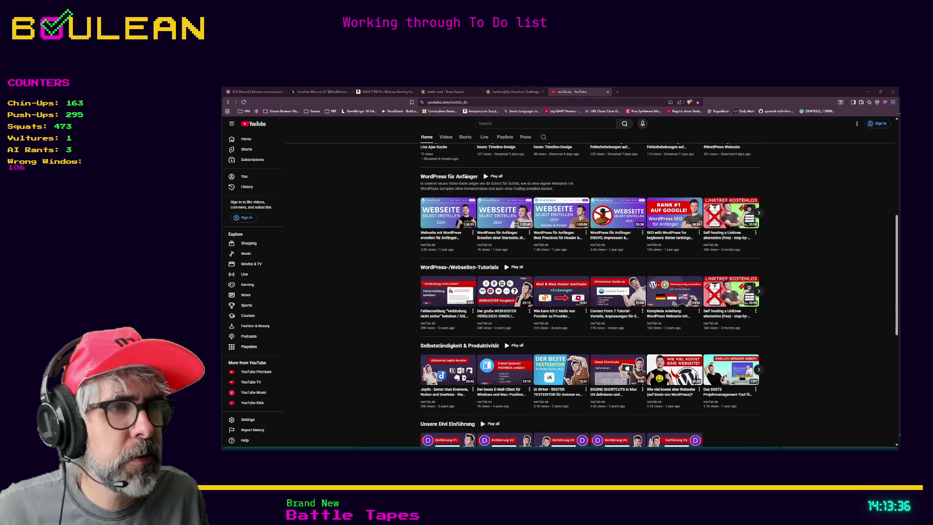
pyautogui.scroll(-1, 659, 295)
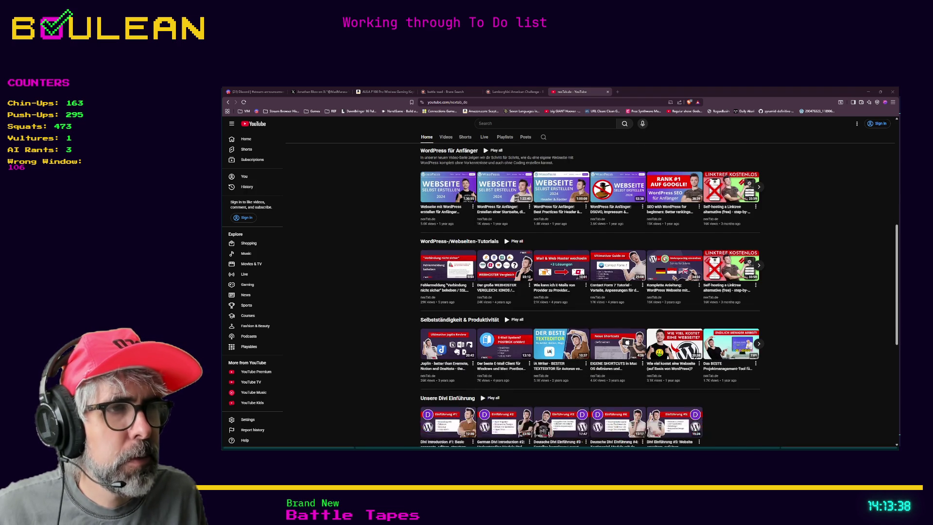
pyautogui.scroll(-1, 659, 295)
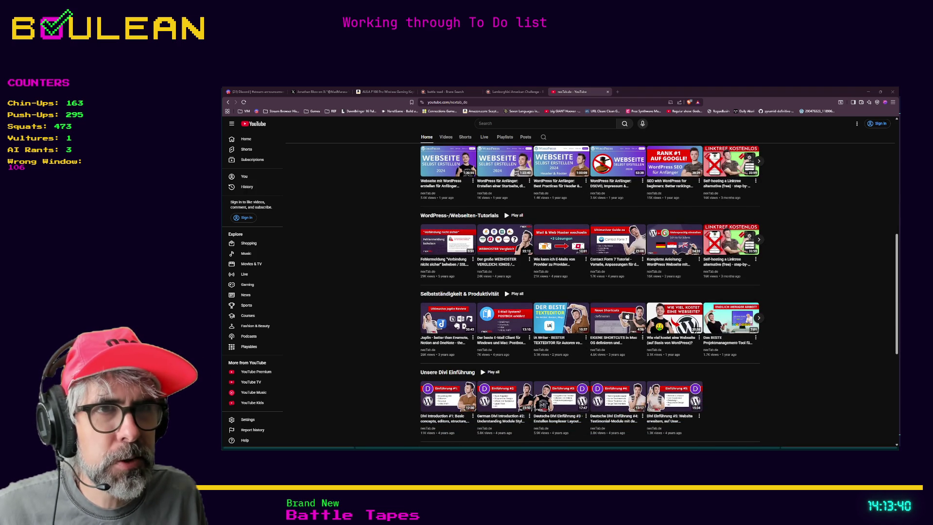
pyautogui.scroll(-3, 659, 295)
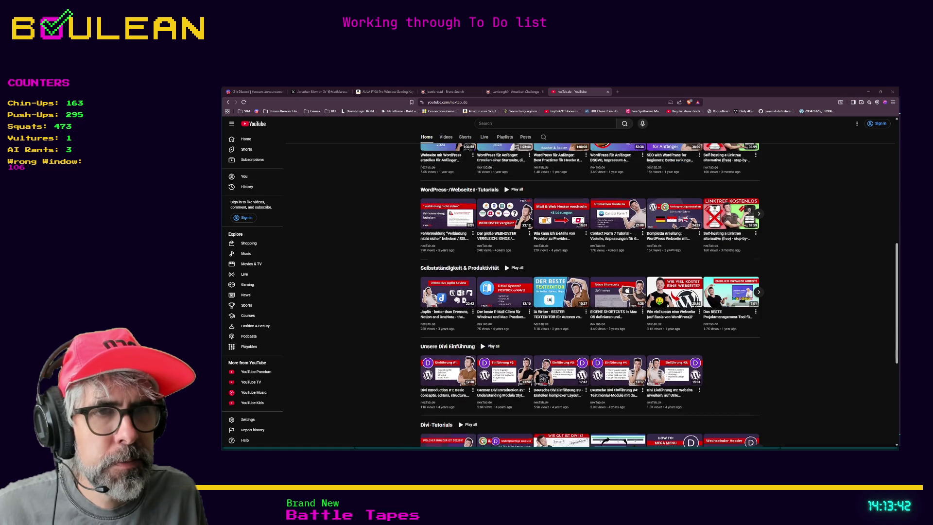
pyautogui.scroll(-6, 659, 295)
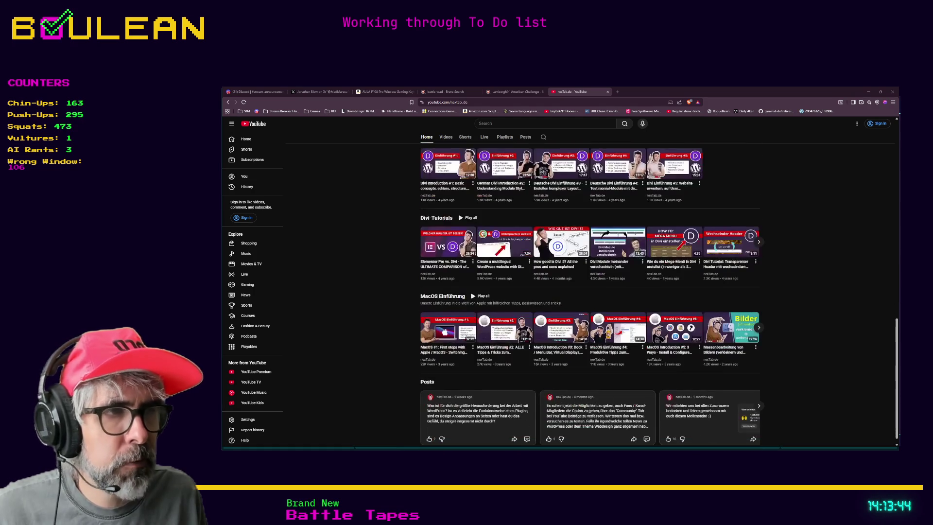
pyautogui.scroll(4, 659, 295)
pyautogui.scroll(15, 589, 295)
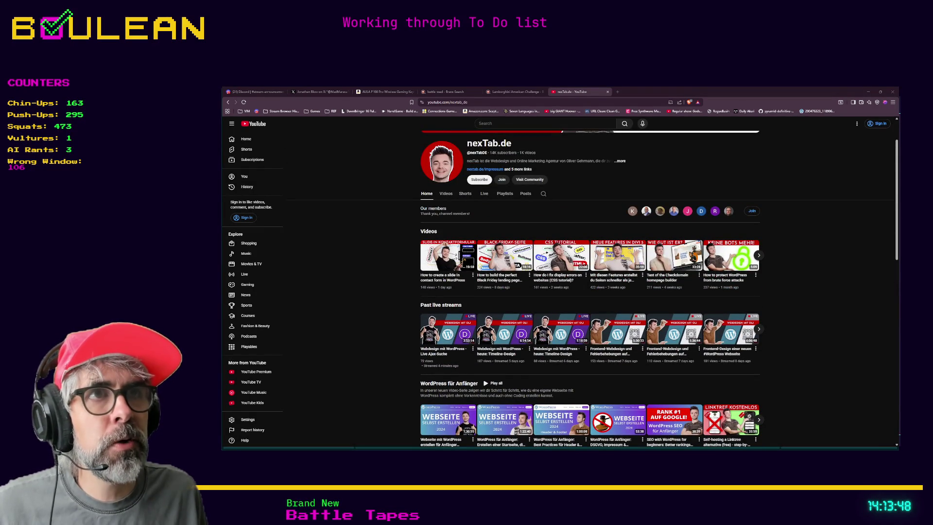
pyautogui.click(445, 193)
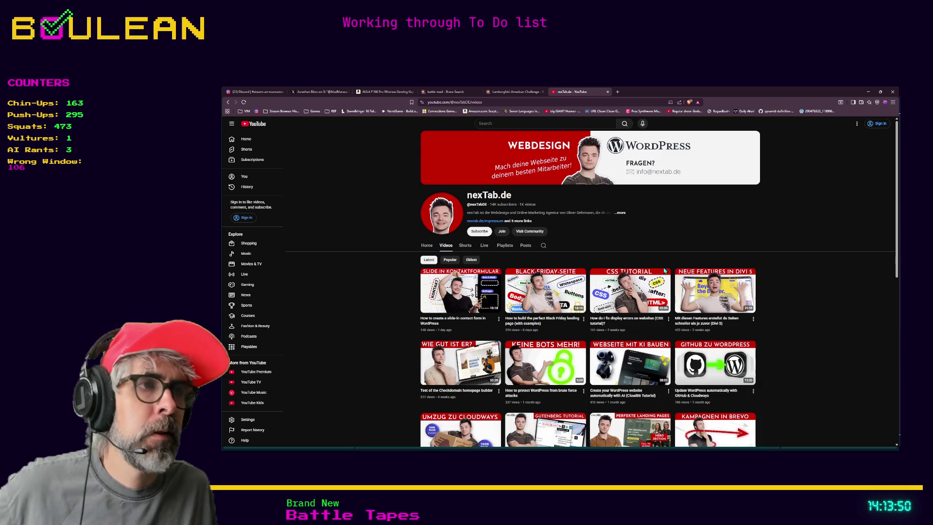
# Step: Scroll down through the channel's older videos, then minimize the browser
pyautogui.scroll(-5, 796, 270)
pyautogui.scroll(-5, 796, 269)
pyautogui.scroll(-5, 796, 270)
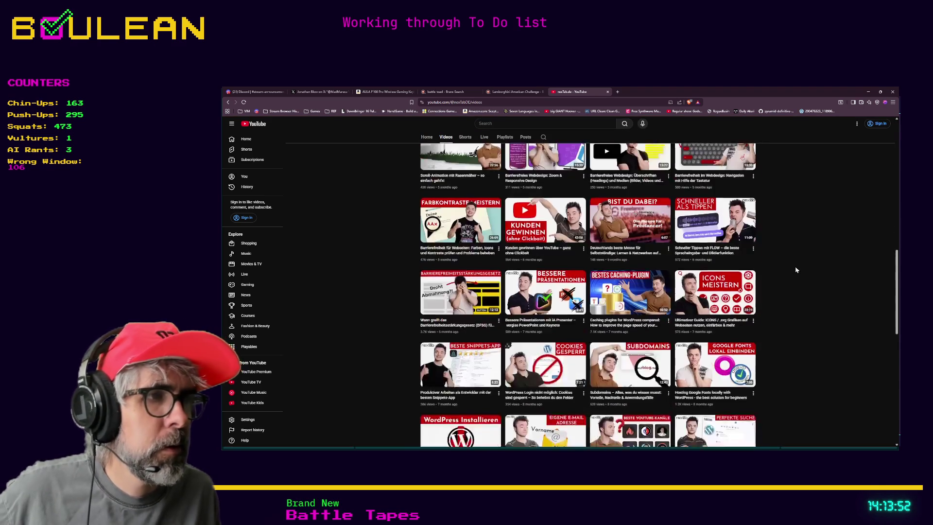
pyautogui.scroll(-5, 796, 270)
pyautogui.scroll(-5, 796, 270)
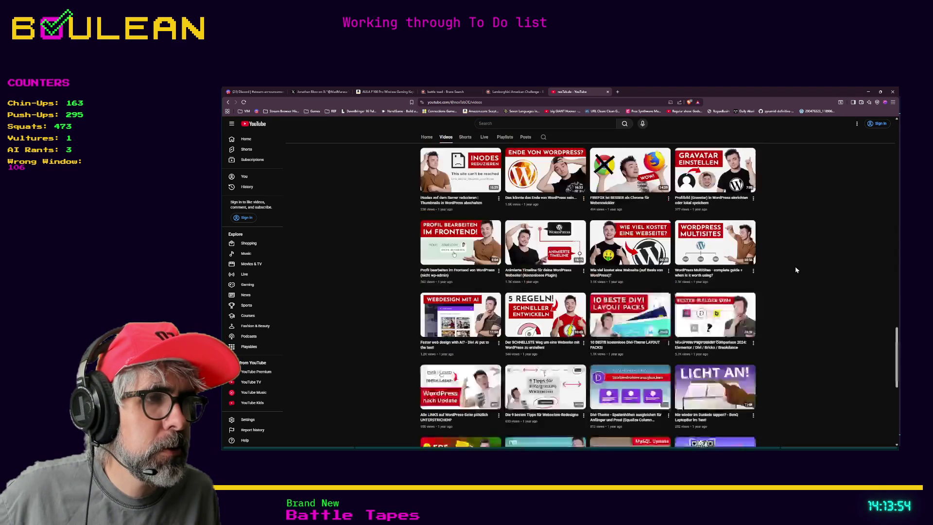
pyautogui.scroll(-3, 796, 270)
pyautogui.scroll(-1, 796, 269)
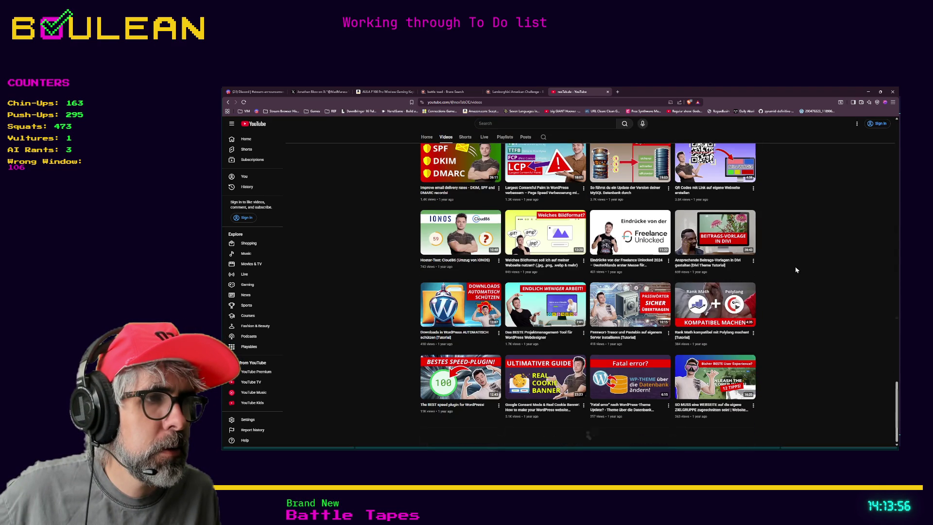
pyautogui.scroll(-10, 796, 270)
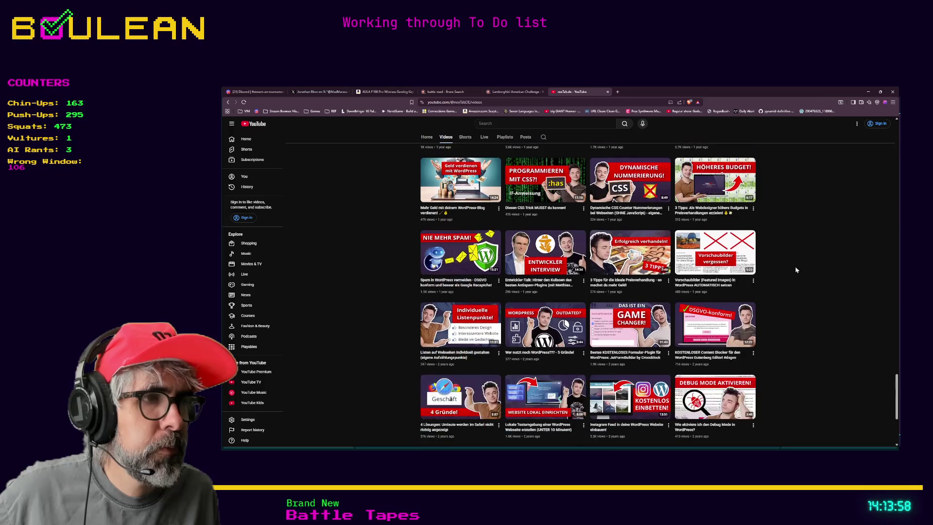
pyautogui.scroll(-1, 796, 270)
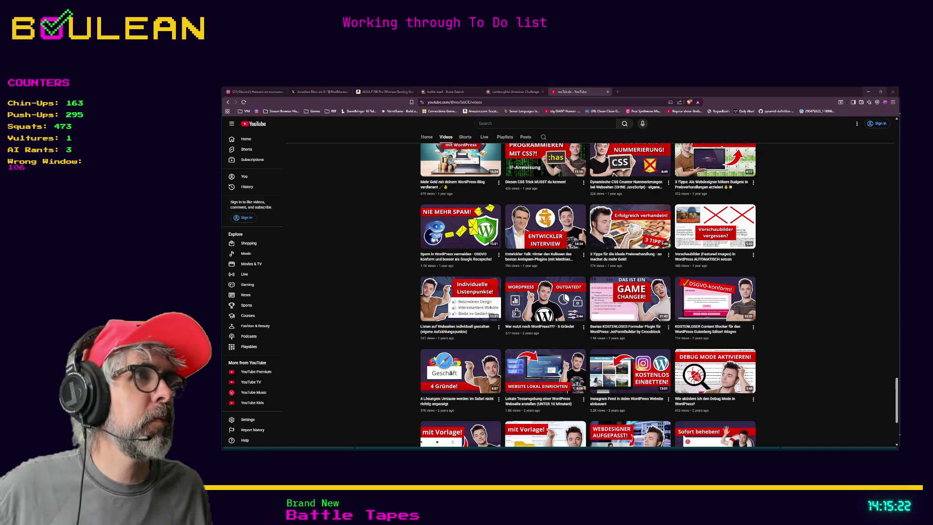
pyautogui.click(869, 91)
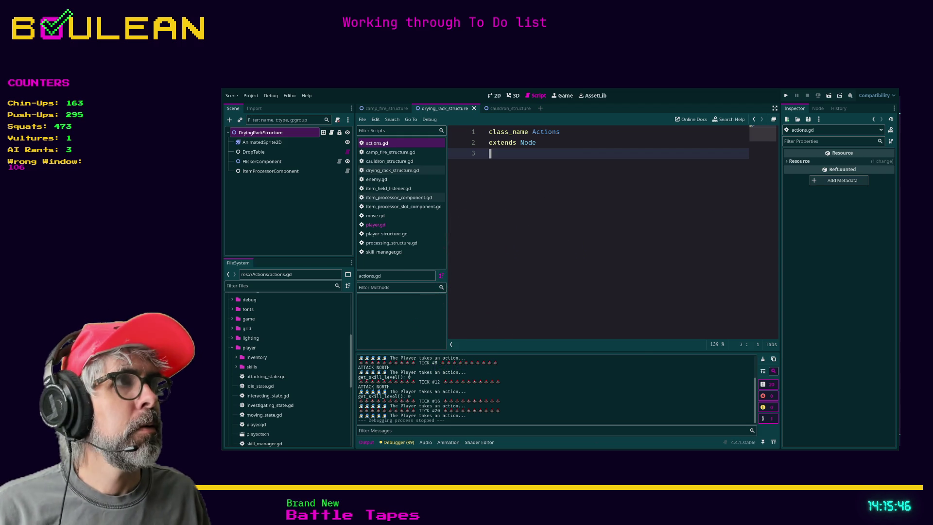
# Step: Switch to the To Do note, then on to the wizard sprite in Aseprite
pyautogui.hotkey('alt', 'Tab')
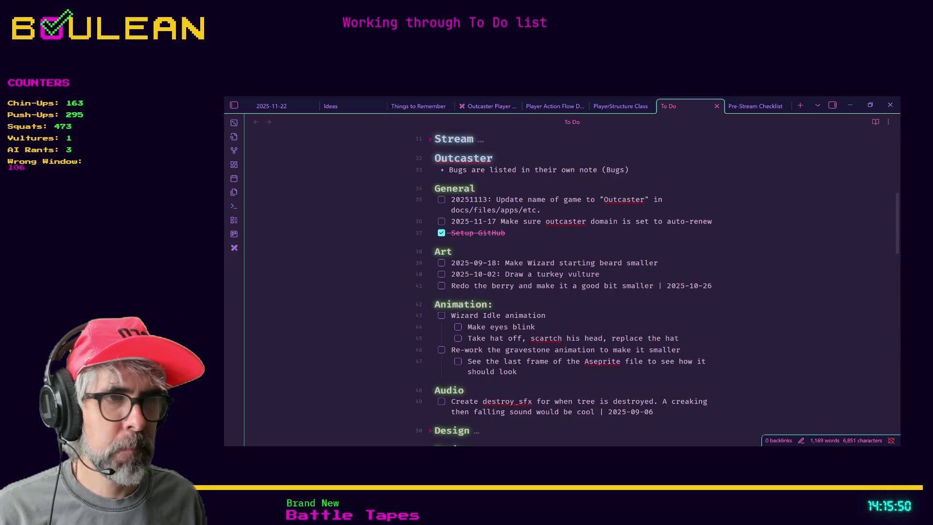
pyautogui.hotkey('alt', 'Tab')
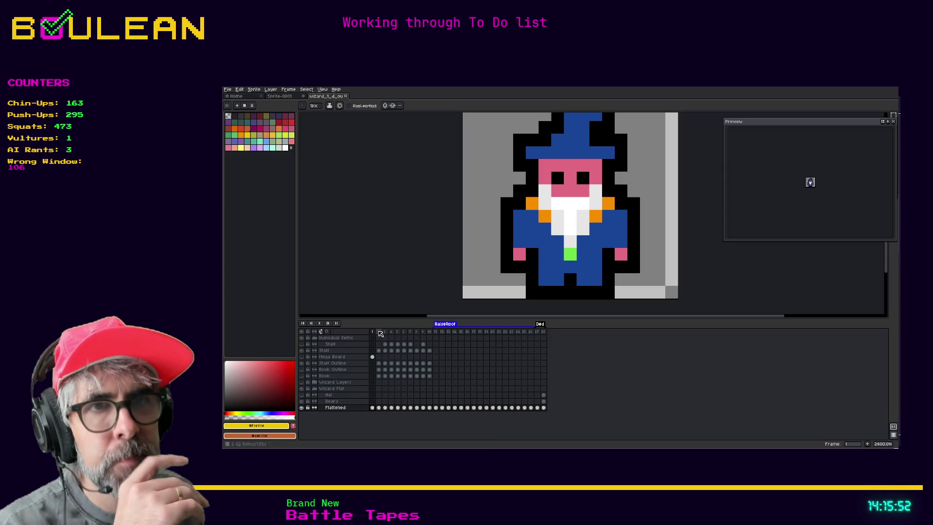
# Step: Step back and forth through the RaiseRoof animation frames
pyautogui.press('Right')
pyautogui.press('Right')
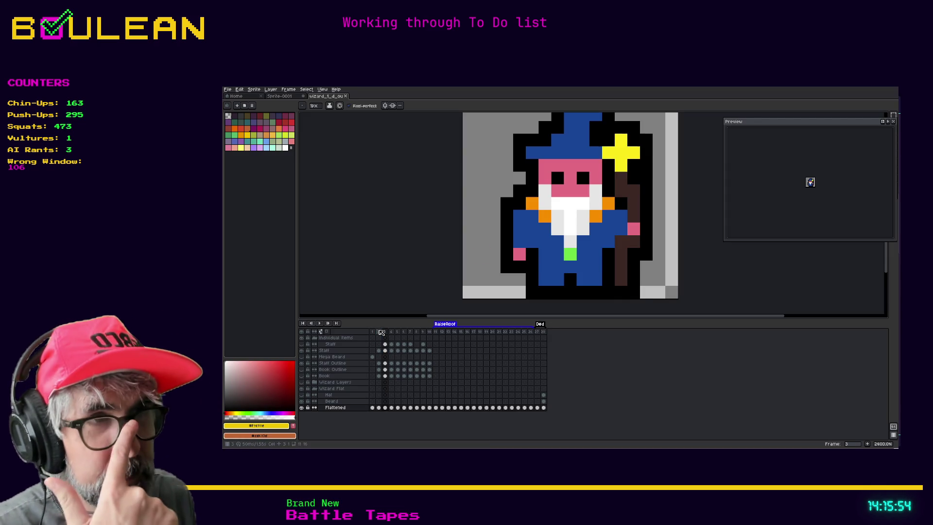
pyautogui.press('Right')
pyautogui.press('Right')
pyautogui.press('Right')
pyautogui.press('Right')
pyautogui.press('Right')
pyautogui.press('Right')
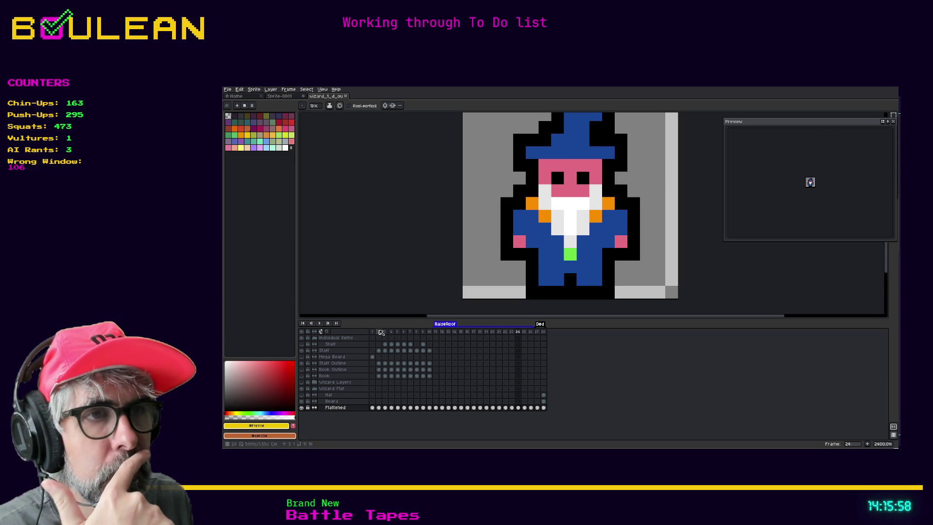
pyautogui.press('Left')
pyautogui.press('Left')
pyautogui.press('Left')
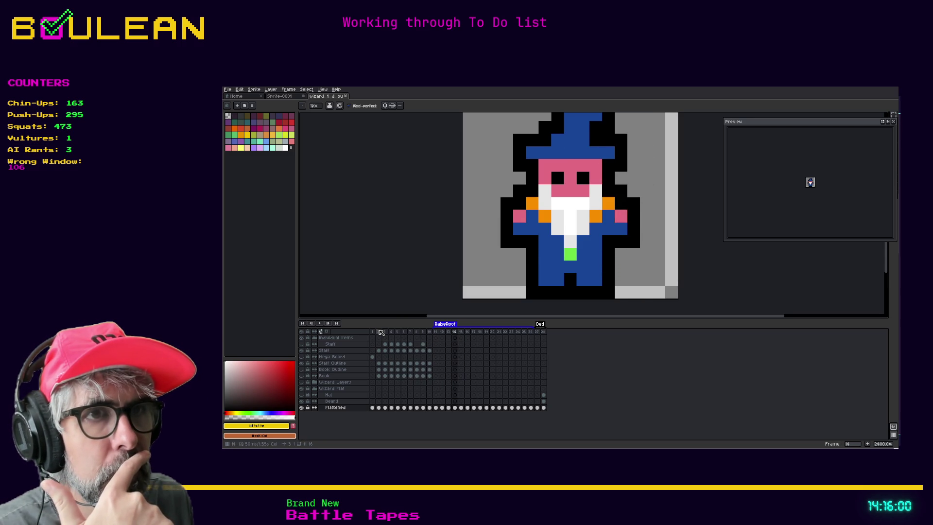
pyautogui.press('Left')
pyautogui.press('Left')
pyautogui.press('Left')
pyautogui.press('Right')
pyautogui.press('Right')
pyautogui.press('Right')
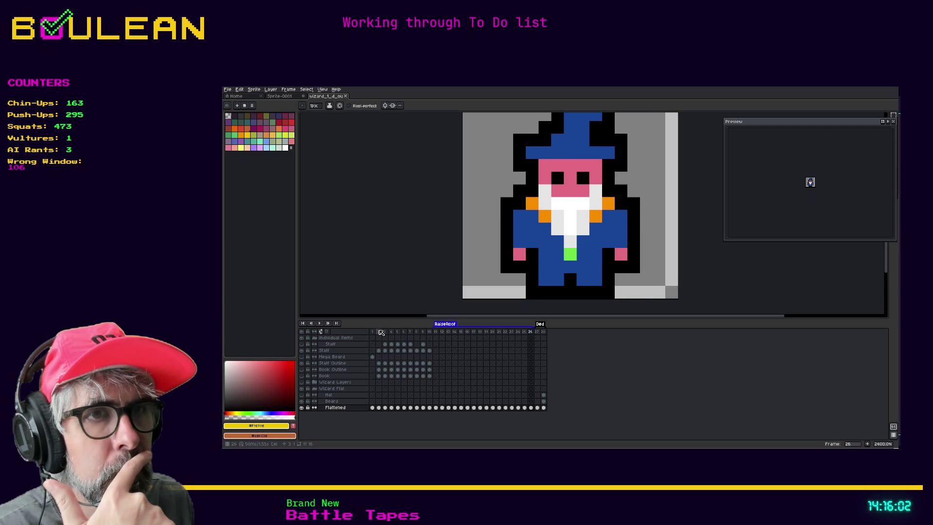
pyautogui.press('Left')
pyautogui.press('Left')
pyautogui.press('Left')
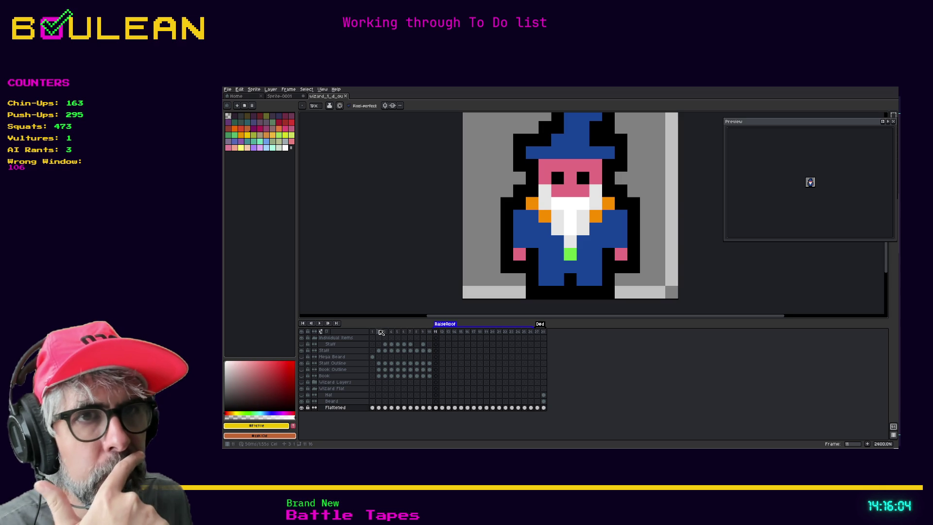
# Step: Review the staff frames from frame 1, then select frames 1 through 10
pyautogui.click(373, 332)
pyautogui.press('Right')
pyautogui.press('Right')
pyautogui.press('Right')
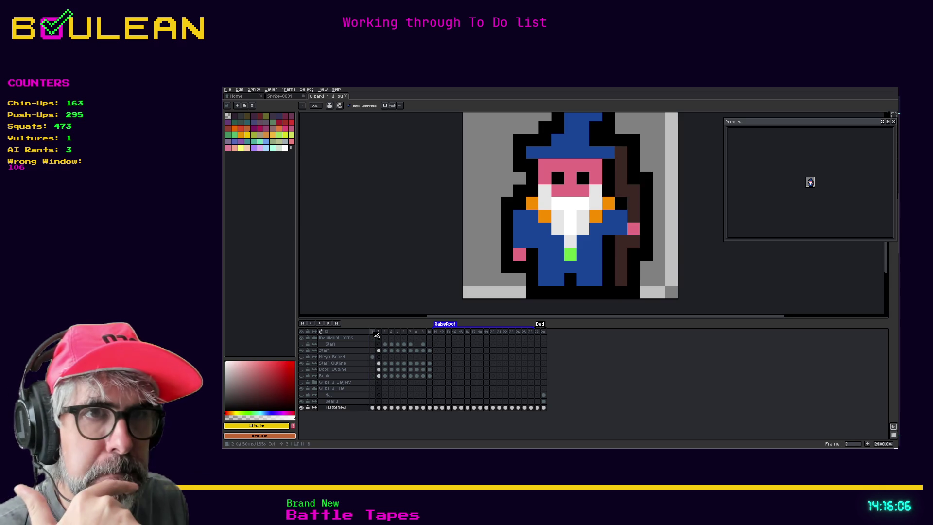
pyautogui.press('Right')
pyautogui.press('Right')
pyautogui.press('Right')
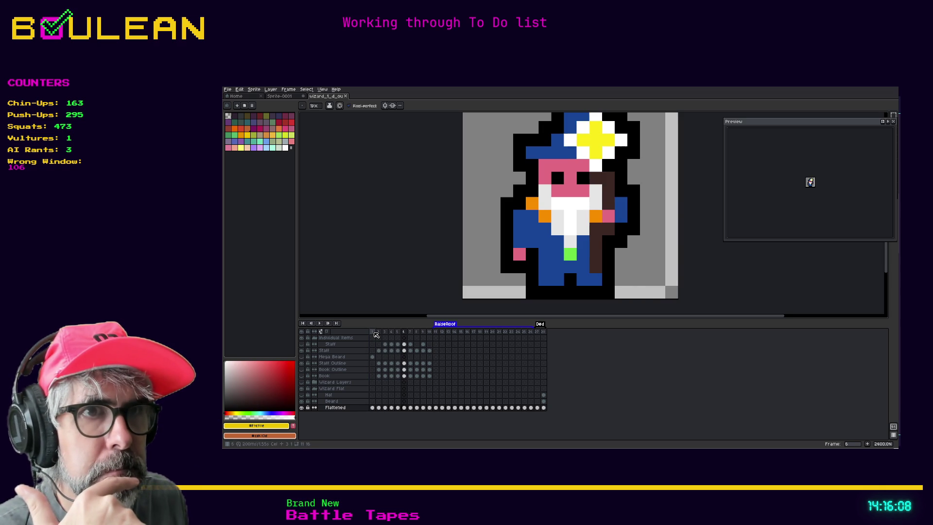
pyautogui.press('Left')
pyautogui.press('Left')
pyautogui.press('Left')
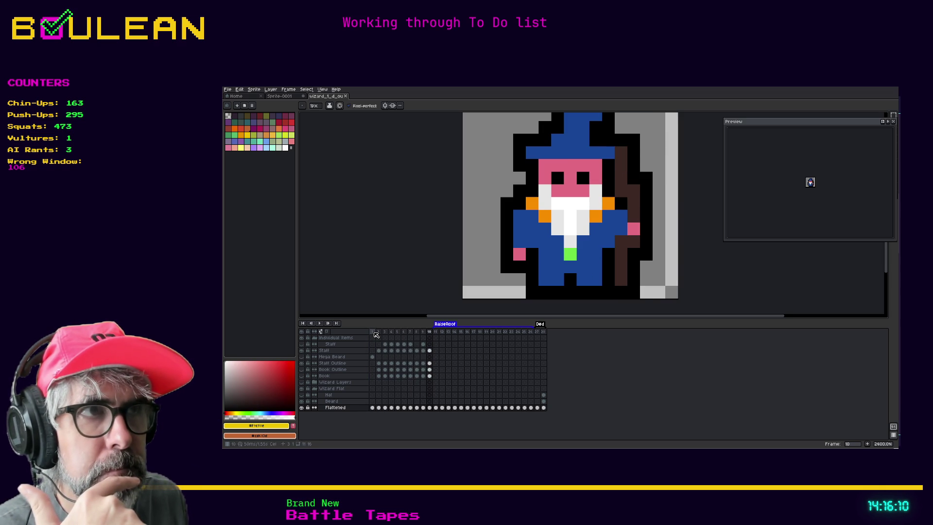
pyautogui.press('Left')
pyautogui.press('Left')
pyautogui.press('Left')
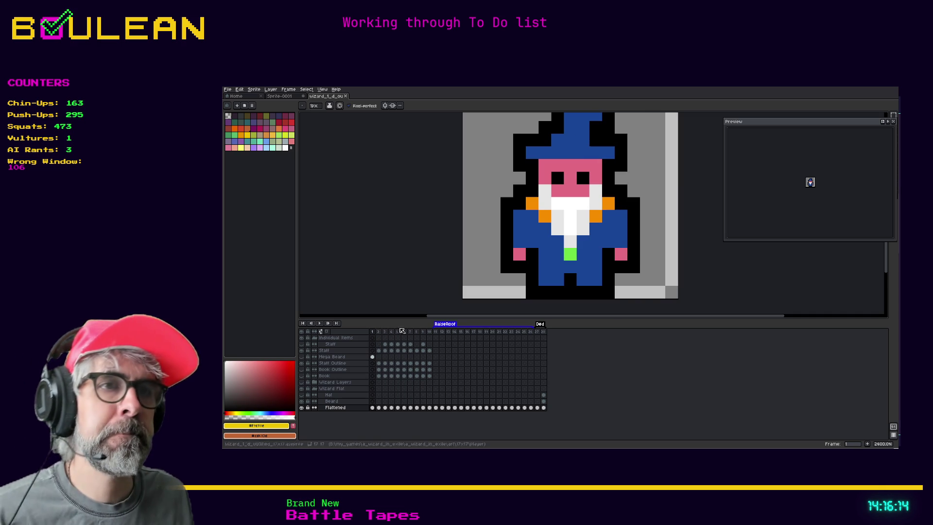
pyautogui.click(432, 333)
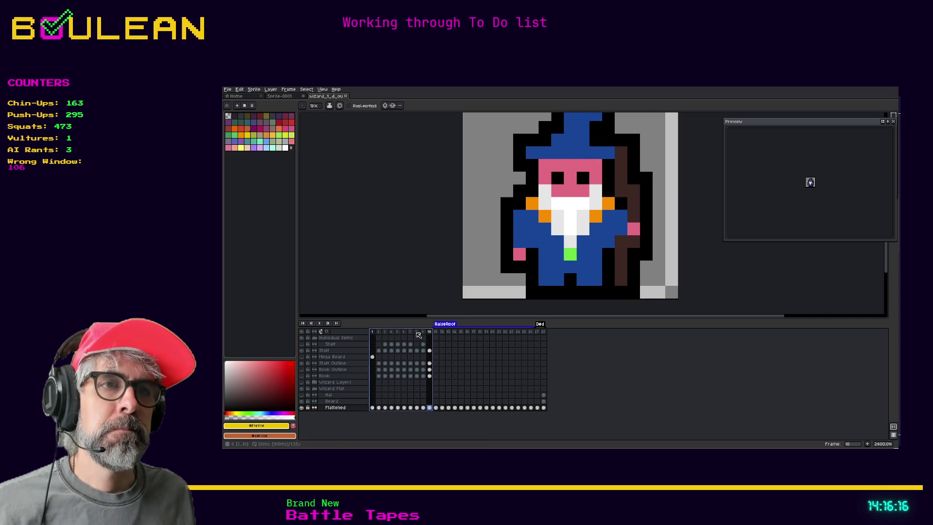
# Step: Create a new tag named 'Cast' over frames 1–10 and return to frame 1
pyautogui.rightClick(417, 333)
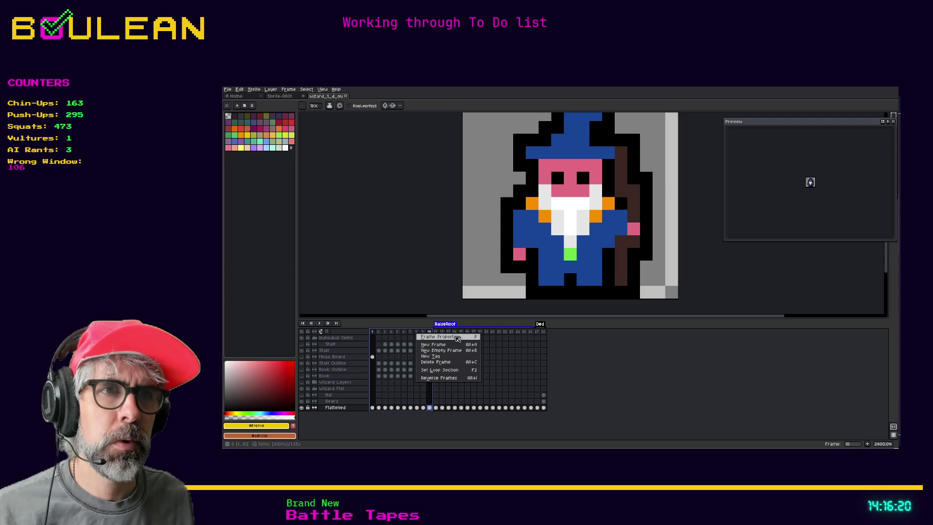
pyautogui.click(461, 358)
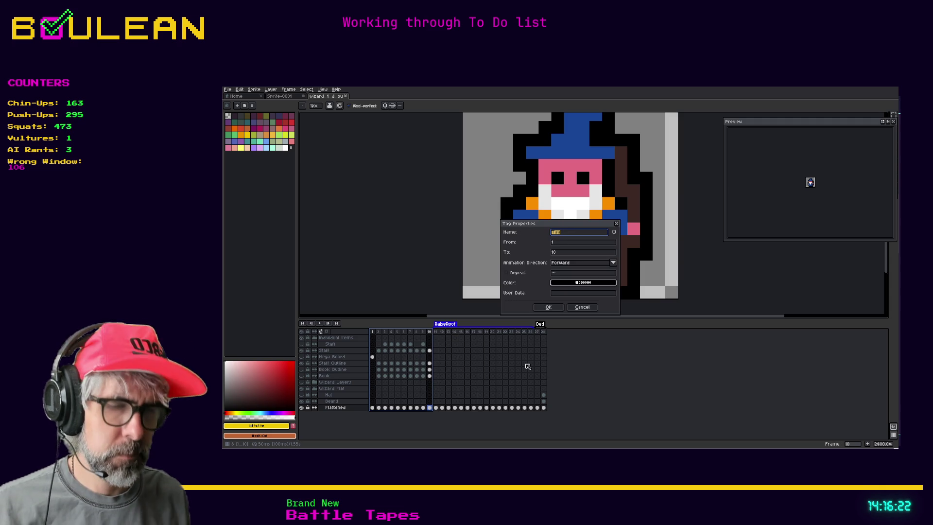
pyautogui.write('Cast')
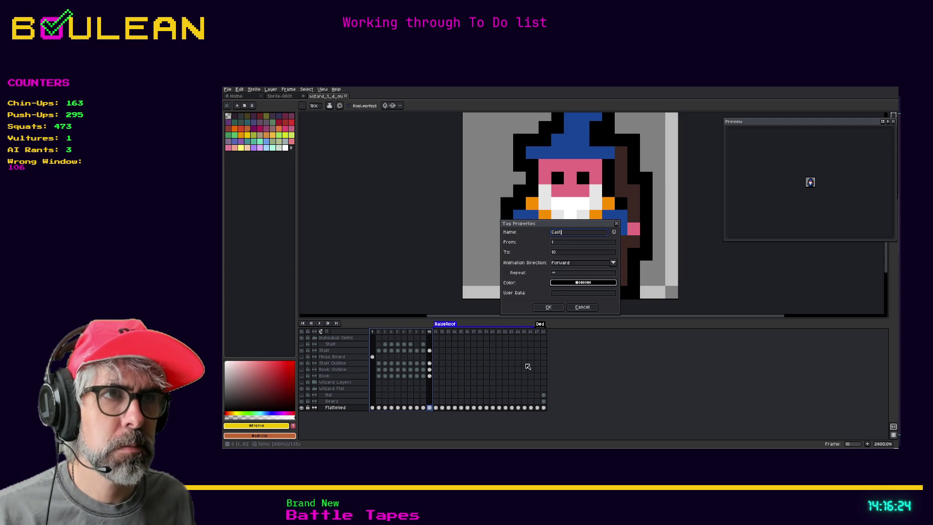
pyautogui.click(548, 309)
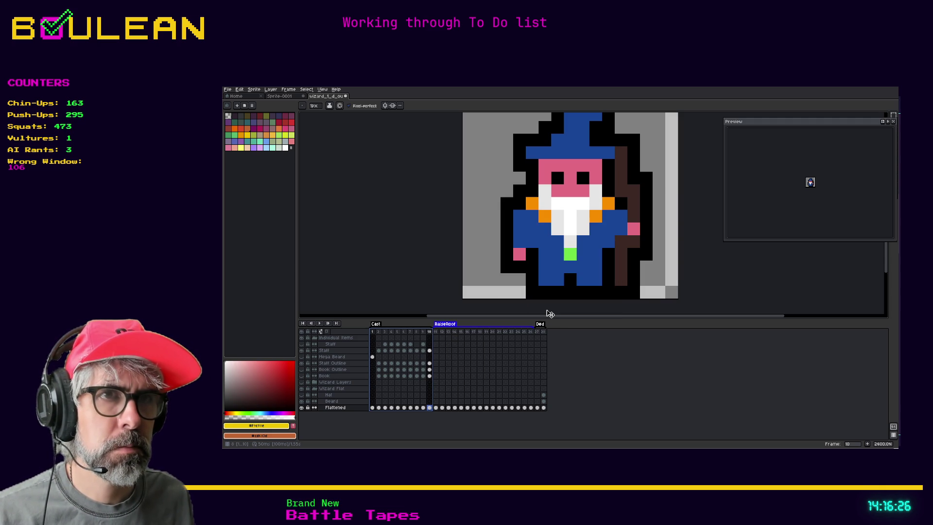
pyautogui.click(372, 333)
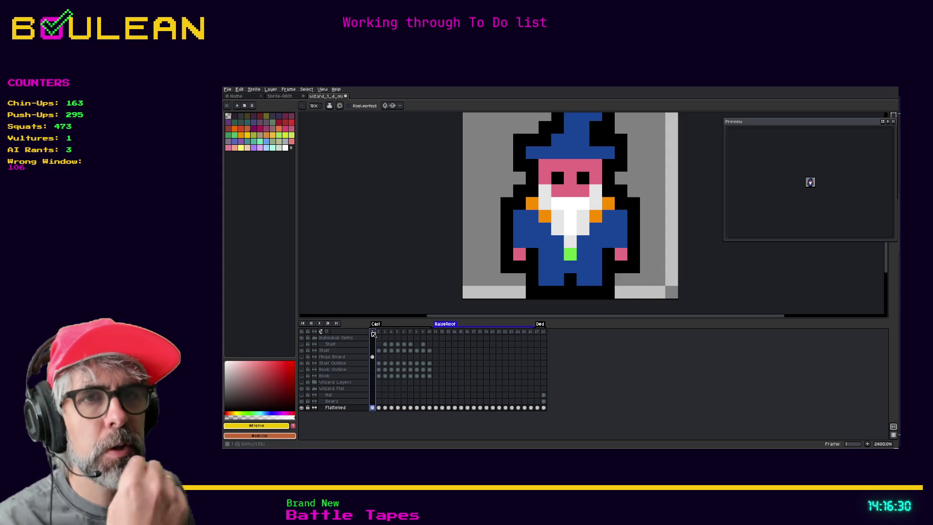
# Step: Preview frames 2 to 6, then show the Mega Beard layer on frame 1
pyautogui.click(380, 333)
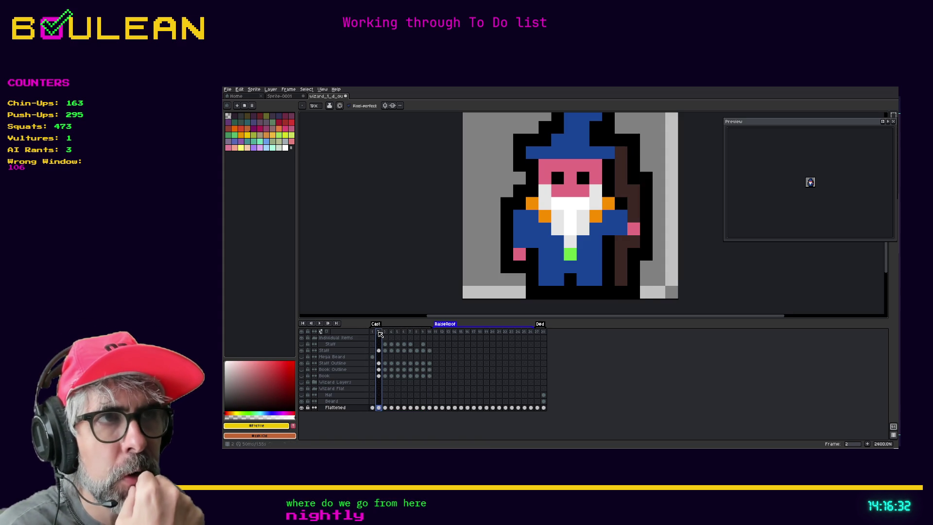
pyautogui.click(385, 334)
pyautogui.click(392, 335)
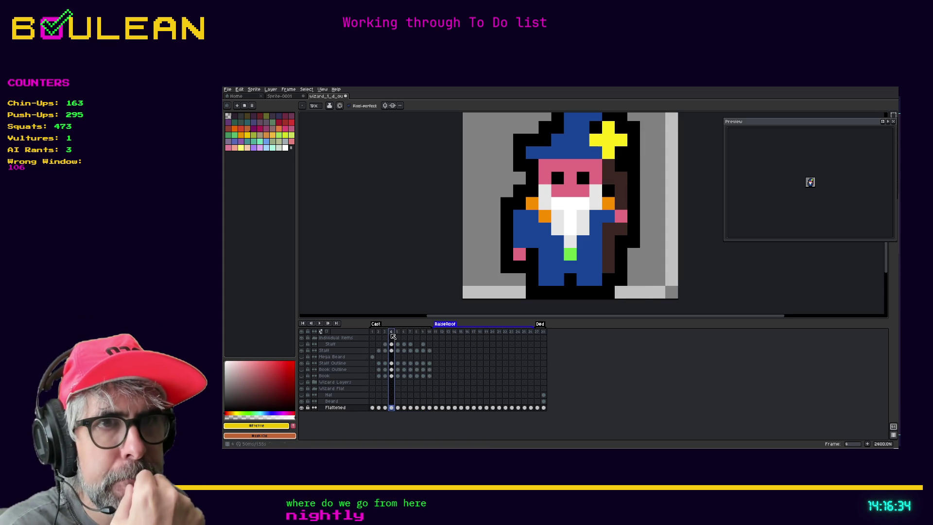
pyautogui.click(398, 335)
pyautogui.click(404, 335)
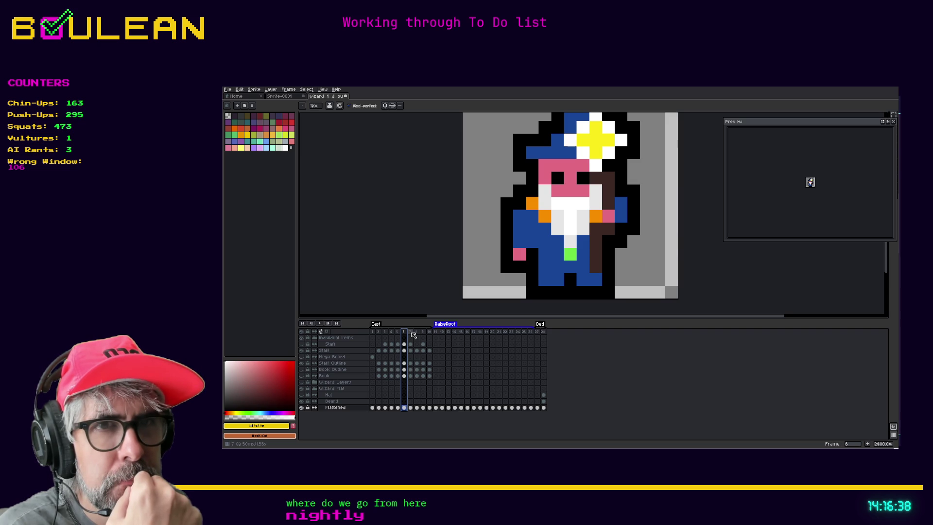
pyautogui.click(303, 358)
pyautogui.click(372, 357)
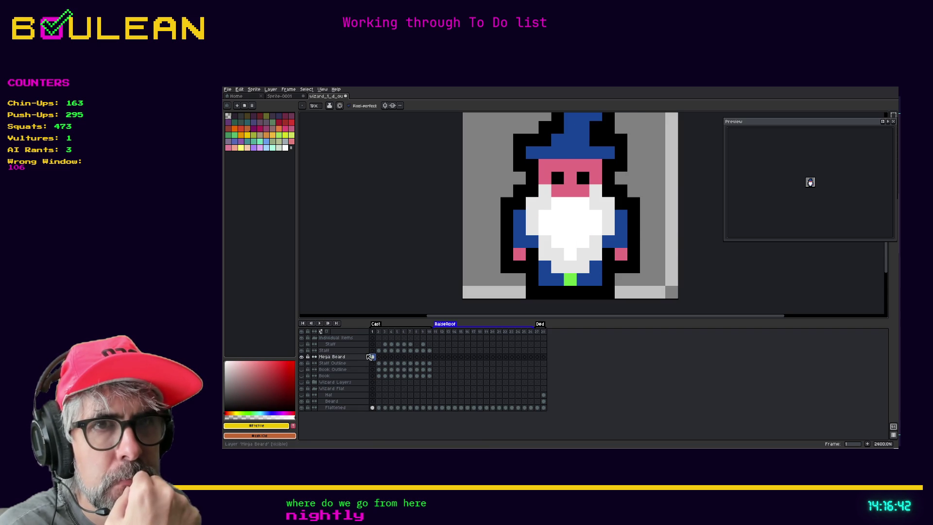
# Step: Hide the Mega Beard layer, check frame 28 with the Beard layer toggled, and return to frame 1
pyautogui.click(302, 358)
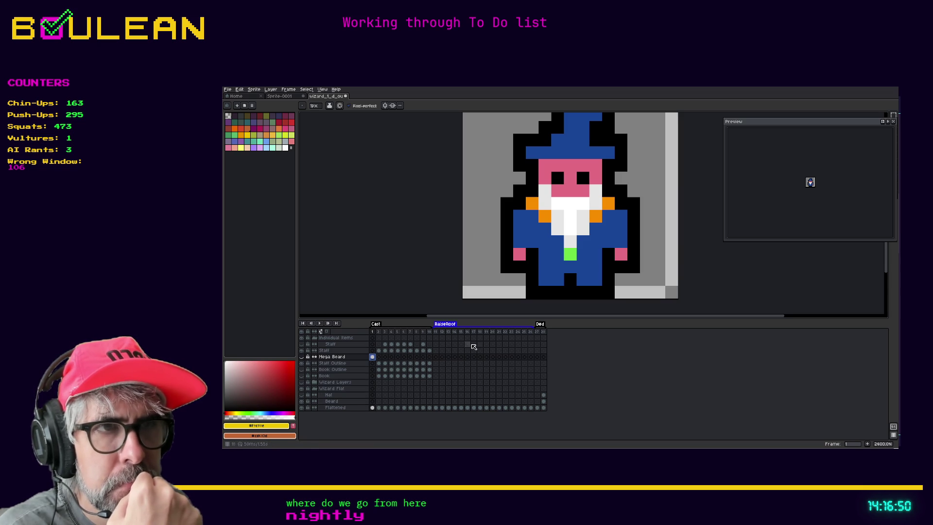
pyautogui.click(543, 332)
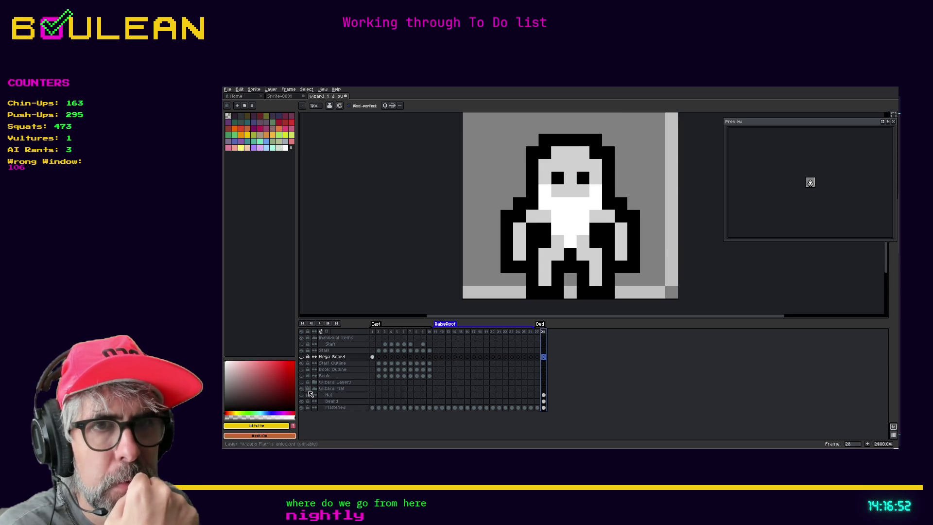
pyautogui.click(302, 401)
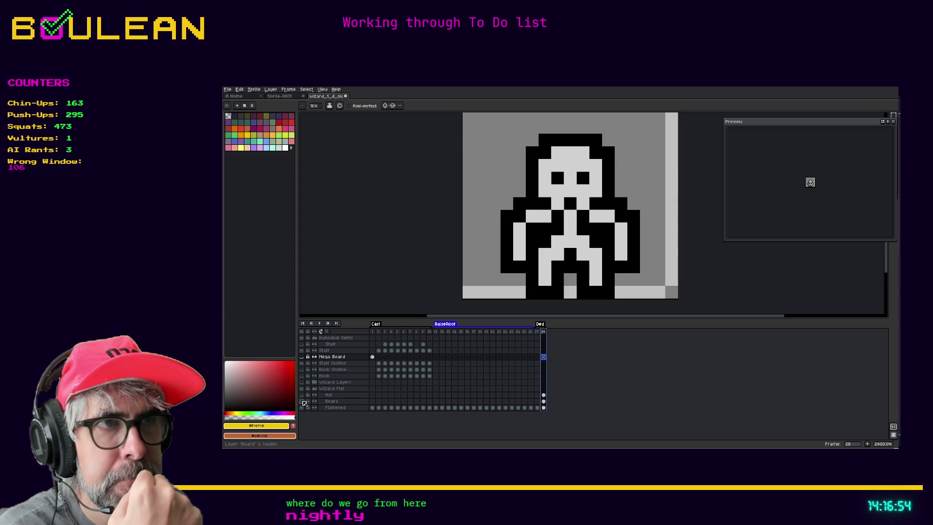
pyautogui.click(302, 402)
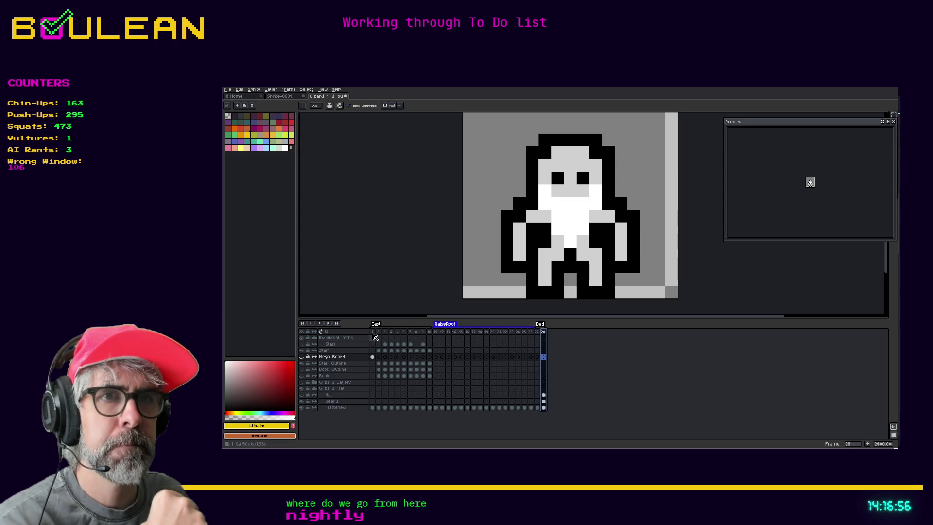
pyautogui.click(375, 335)
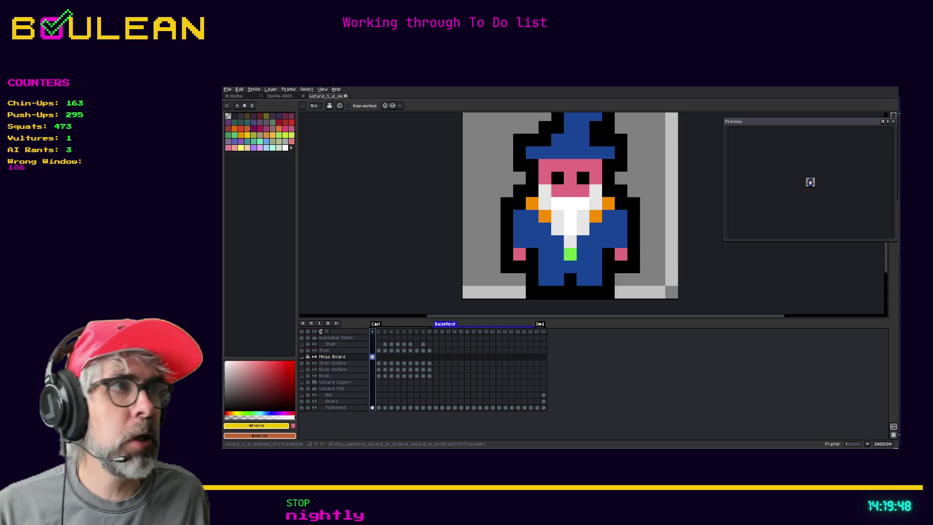
# Step: Switch from Aseprite to the Obsidian To Do note showing the smaller-beard Art task
pyautogui.hotkey('alt', 'Tab')
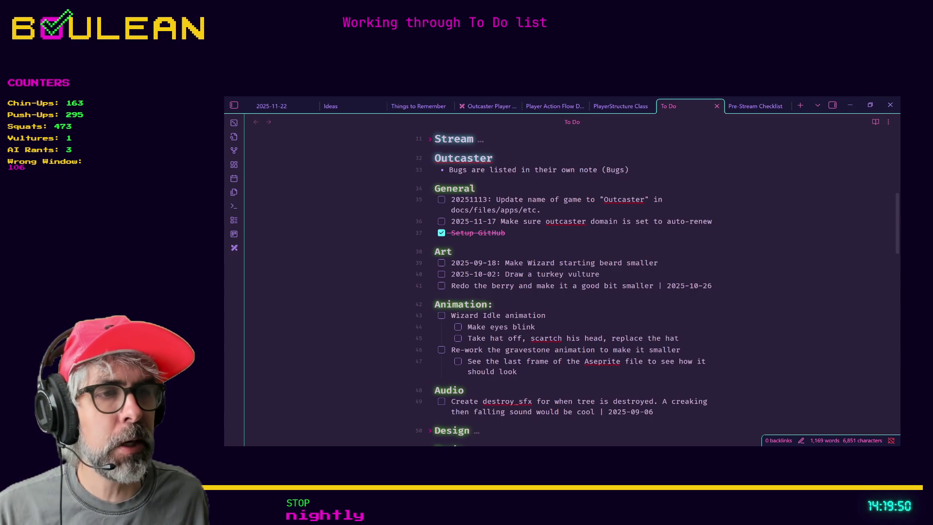
# Step: Switch to Godot, save the scene, and stop the game after a test run
pyautogui.hotkey('alt', 'Tab')
pyautogui.hotkey('ctrl', 's')
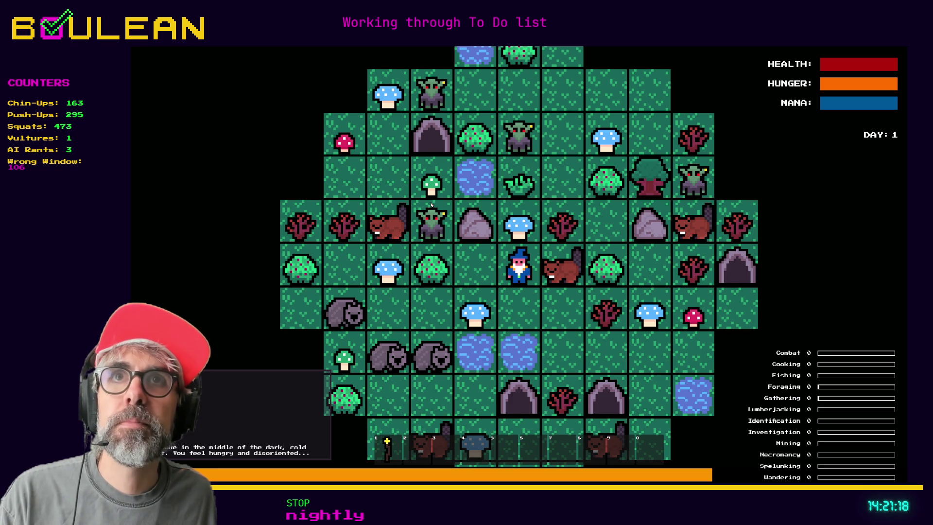
pyautogui.press('F8')
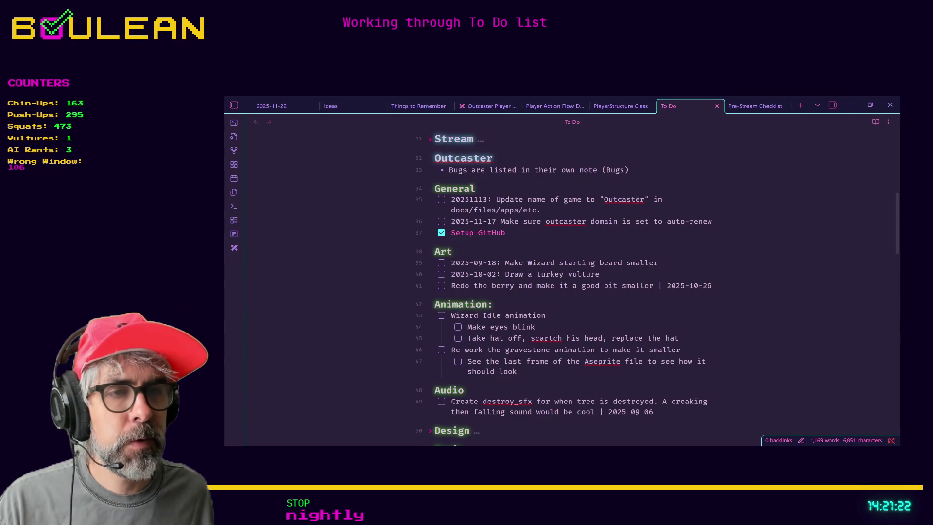
# Step: Open a new Brave tab and start typing 'focusrite scr' in the address bar
pyautogui.hotkey('alt', 'Tab')
pyautogui.hotkey('ctrl', 't')
pyautogui.write('fo')
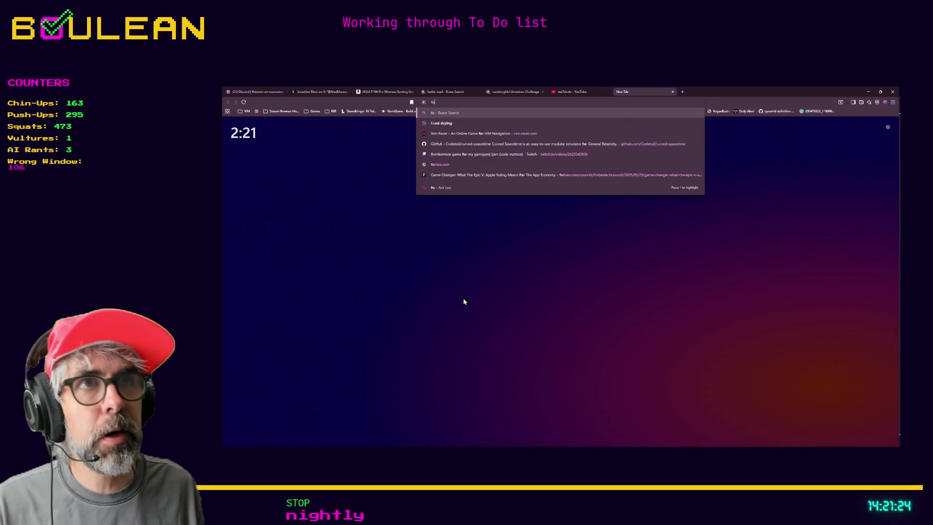
pyautogui.write('cusrite scr')
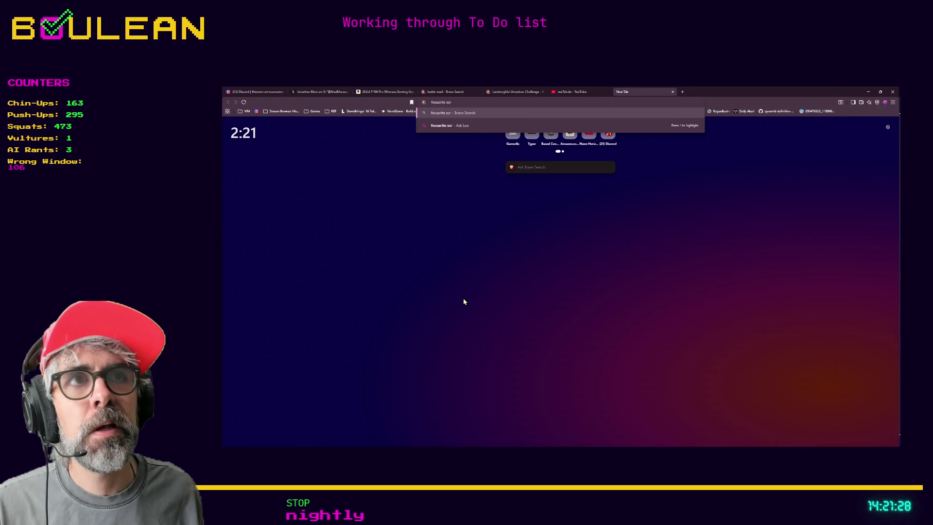
# Step: Correct the query to 'focusrite red' and run the web search
pyautogui.press('BackSpace')
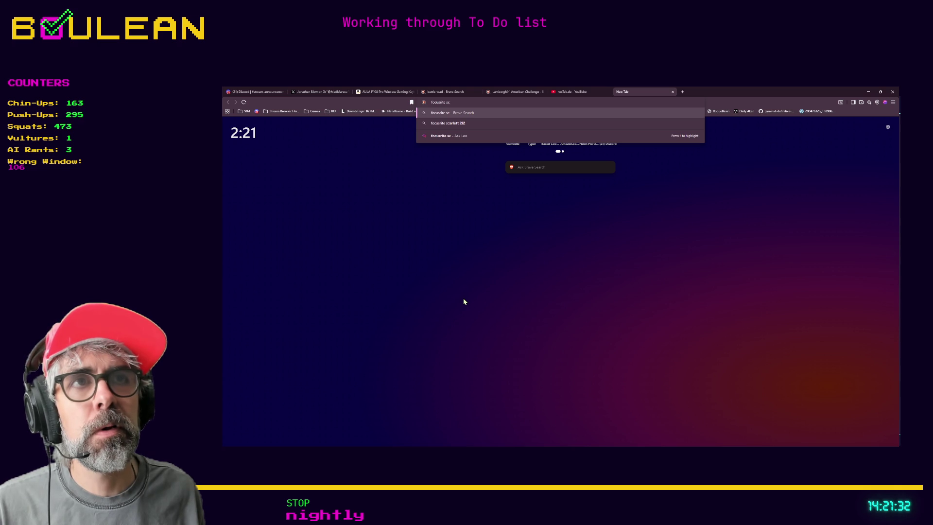
pyautogui.press('BackSpace')
pyautogui.press('BackSpace')
pyautogui.write('red')
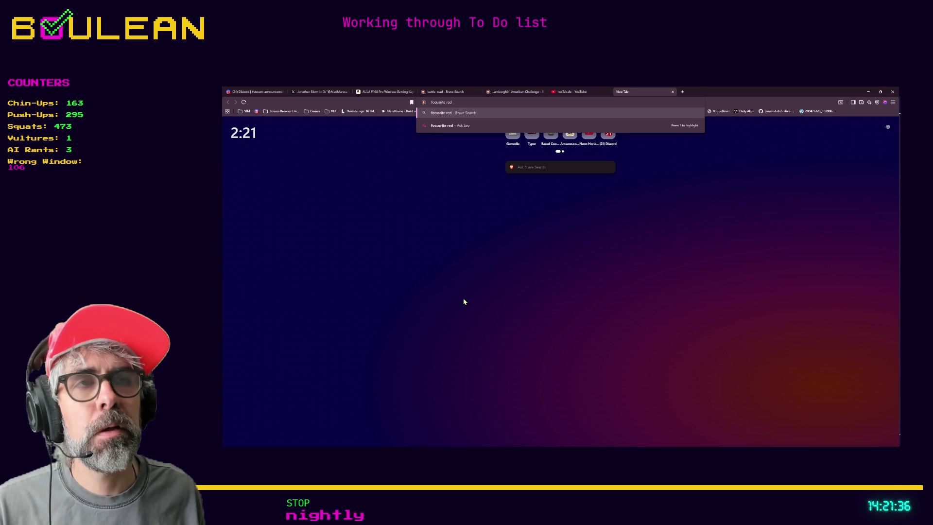
pyautogui.press('Return')
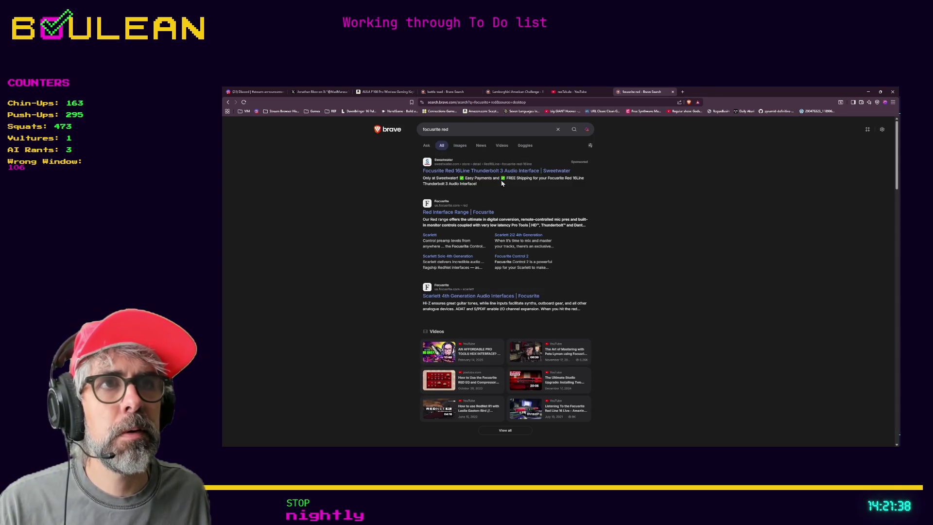
# Step: Open the Sweetwater listing for the Focusrite Red 16Line Thunderbolt 3 interface at $4,499.99
pyautogui.click(496, 171)
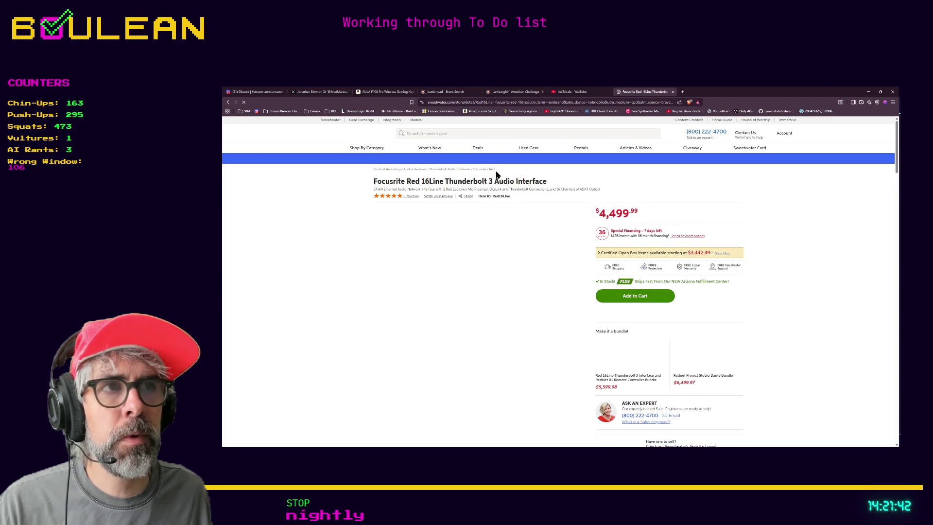
pyautogui.moveTo(469, 303)
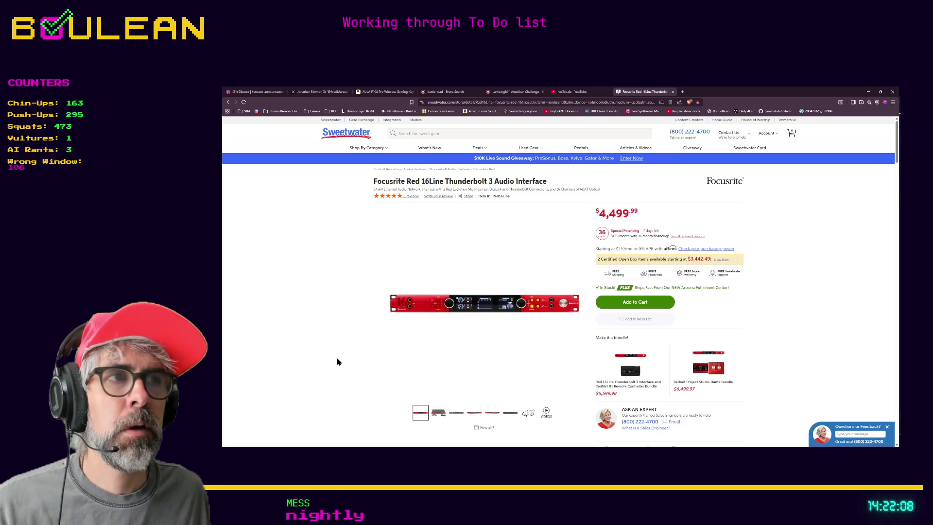
pyautogui.click(422, 135)
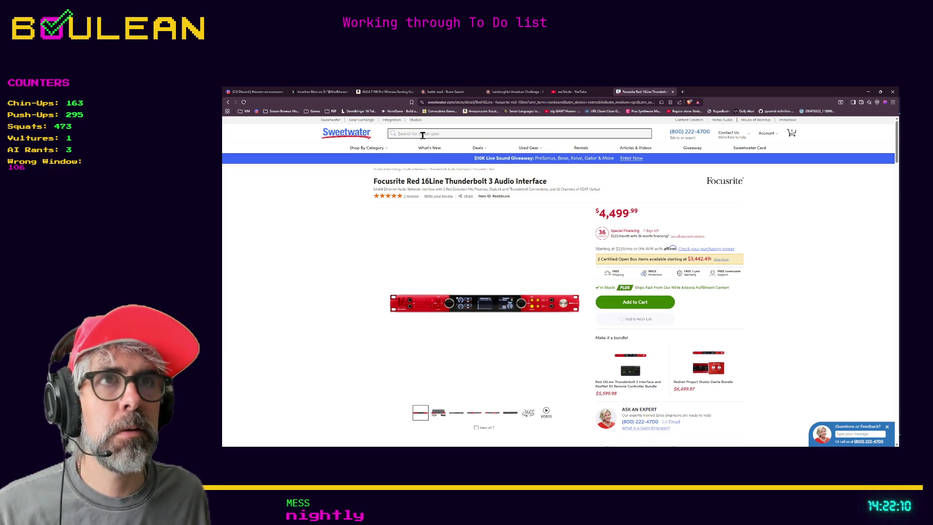
# Step: Search Sweetwater for 'focusrite scarlett 2i2' and open the 4th Gen product page at $189.99
pyautogui.write('focus')
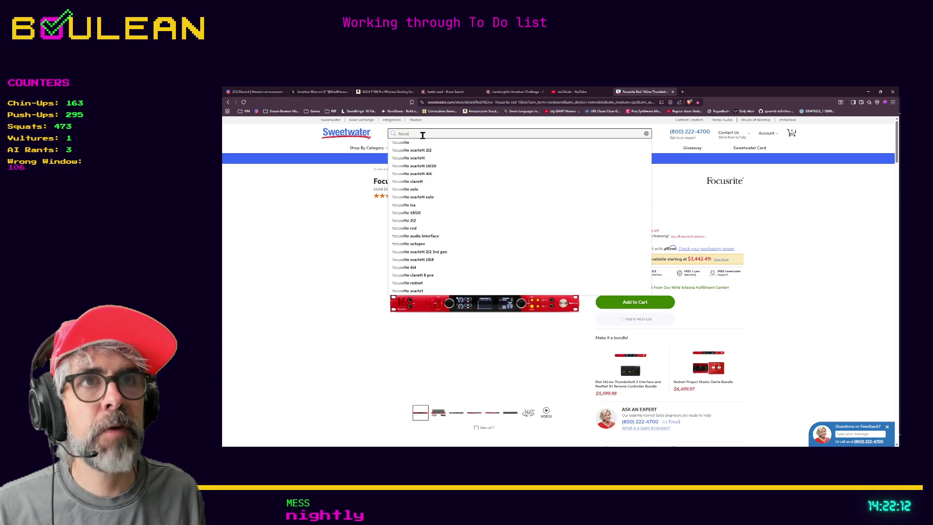
pyautogui.click(424, 151)
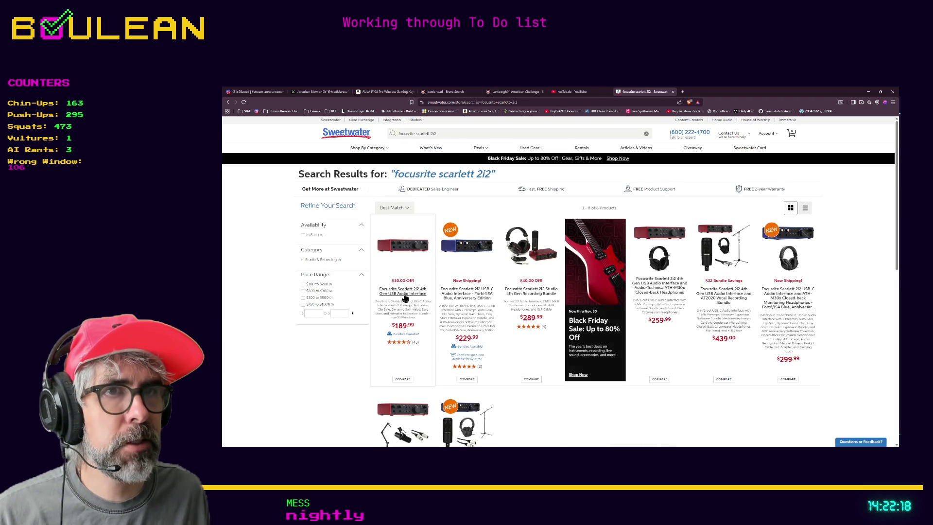
pyautogui.click(404, 294)
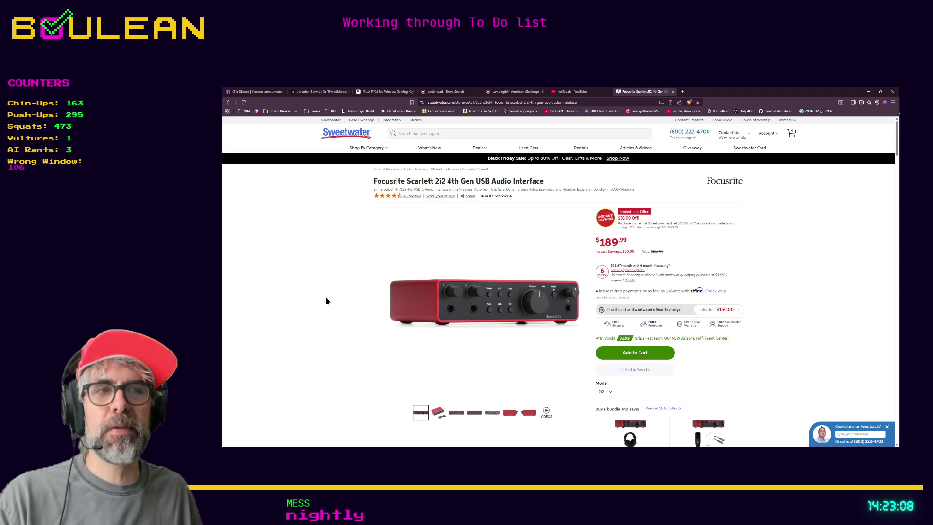
pyautogui.scroll(-1, 326, 301)
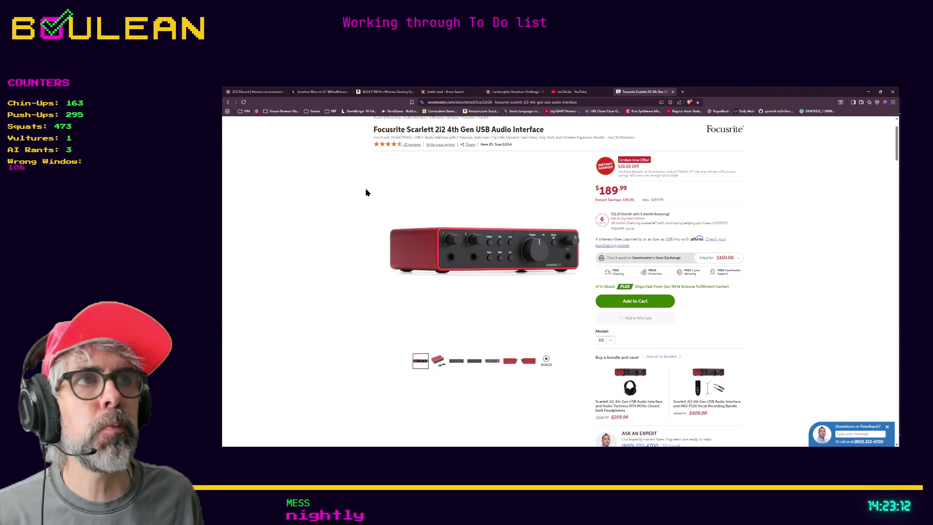
pyautogui.scroll(1, 366, 191)
pyautogui.click(426, 135)
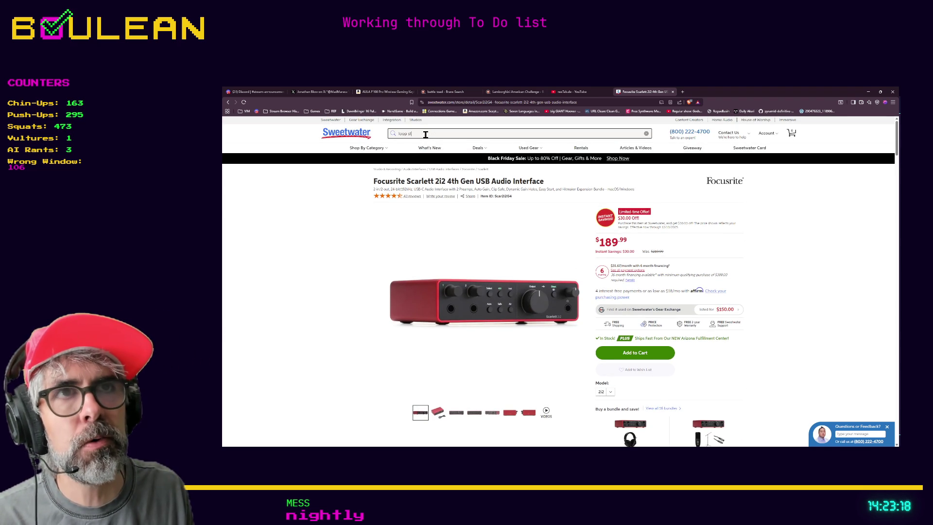
# Step: Search Sweetwater for 'loop station audio interface', returning only the Boss RC-202
pyautogui.write('ation audio interface')
pyautogui.press('Return')
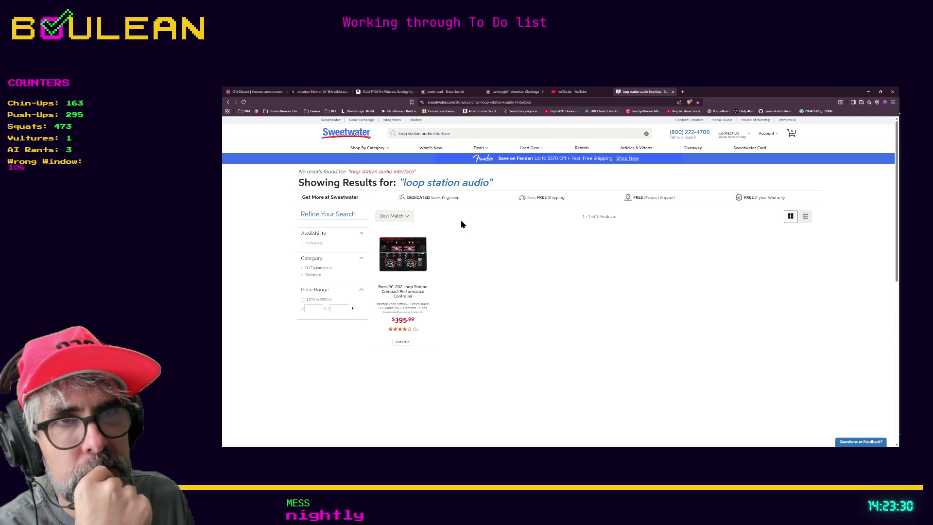
# Step: Open the Boss RC-202 Loop Station page at $395.99 and scroll down to its accessories
pyautogui.click(419, 290)
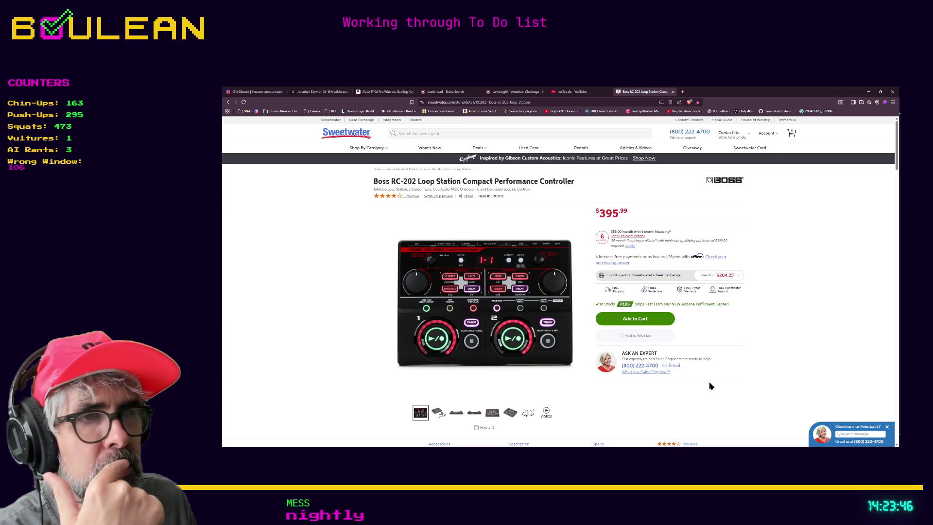
pyautogui.scroll(-3, 710, 385)
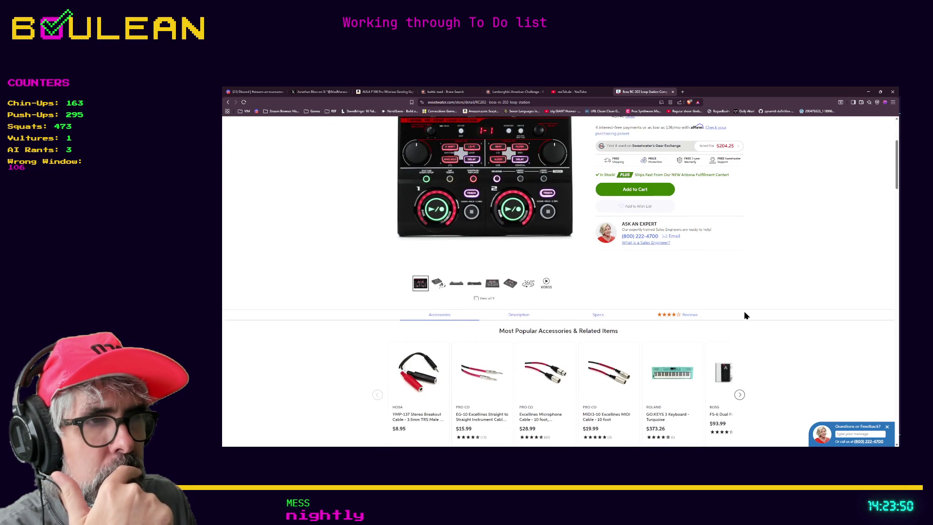
pyautogui.scroll(-1, 745, 315)
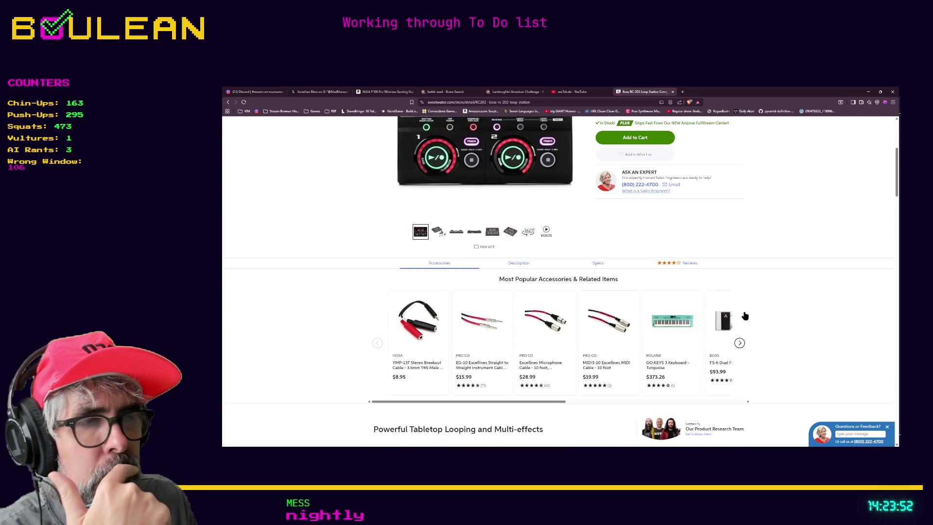
pyautogui.scroll(-1, 745, 316)
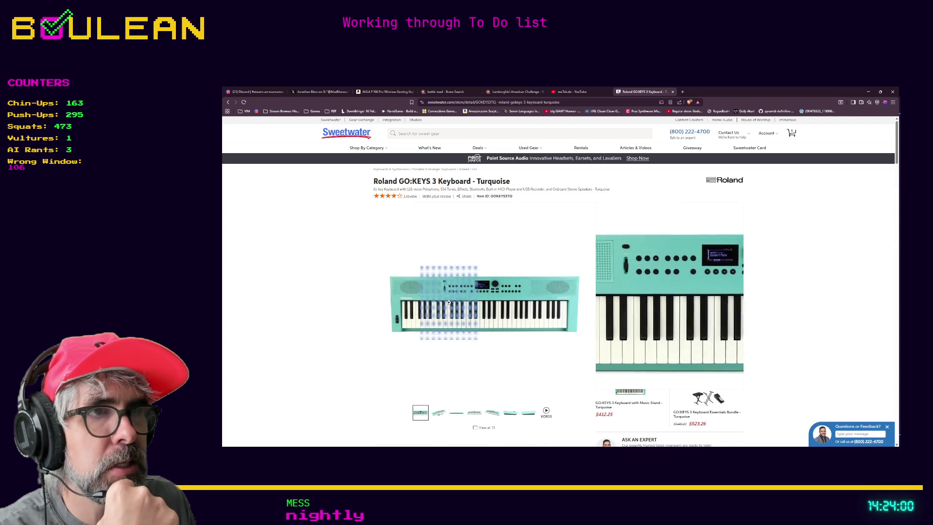
# Step: Browse the GO:KEYS 3 product photos in the enlarged gallery, then close it
pyautogui.click(439, 417)
pyautogui.click(456, 414)
pyautogui.click(472, 414)
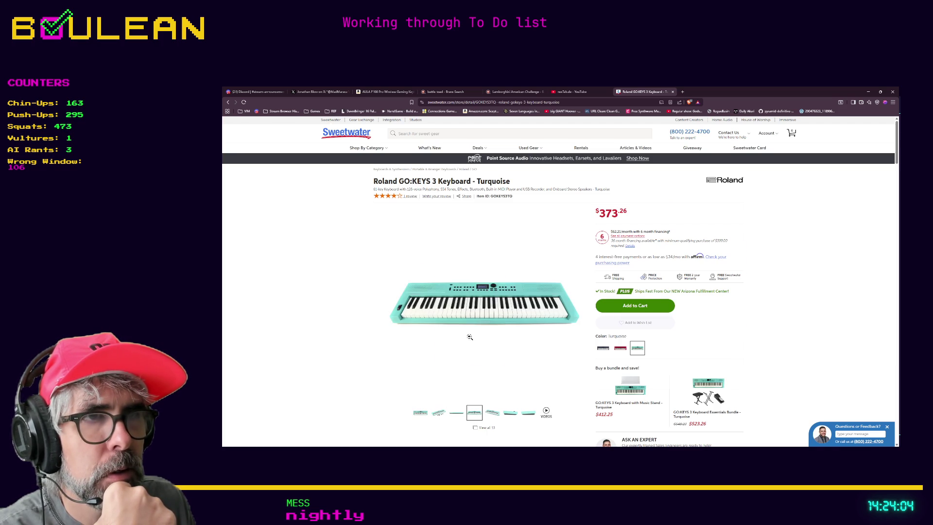
pyautogui.click(471, 313)
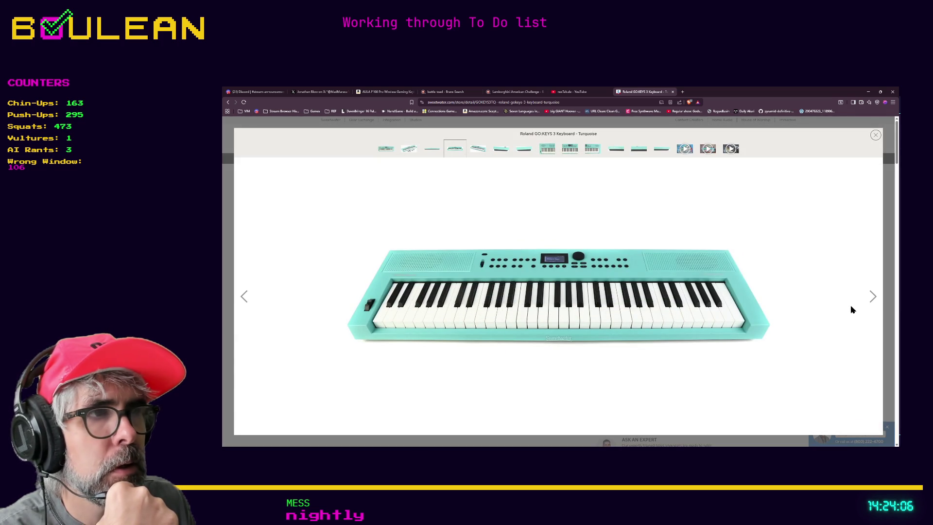
pyautogui.click(872, 297)
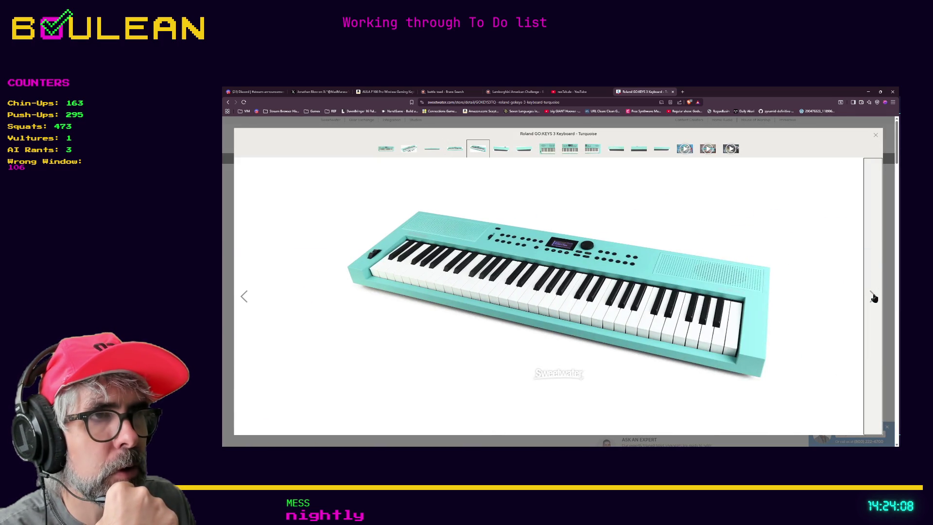
pyautogui.click(873, 297)
pyautogui.click(873, 297)
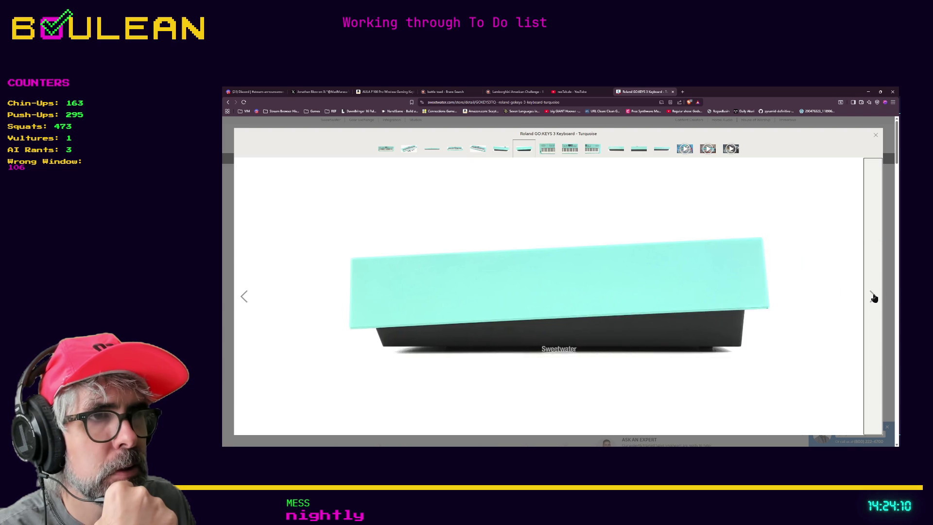
pyautogui.click(872, 296)
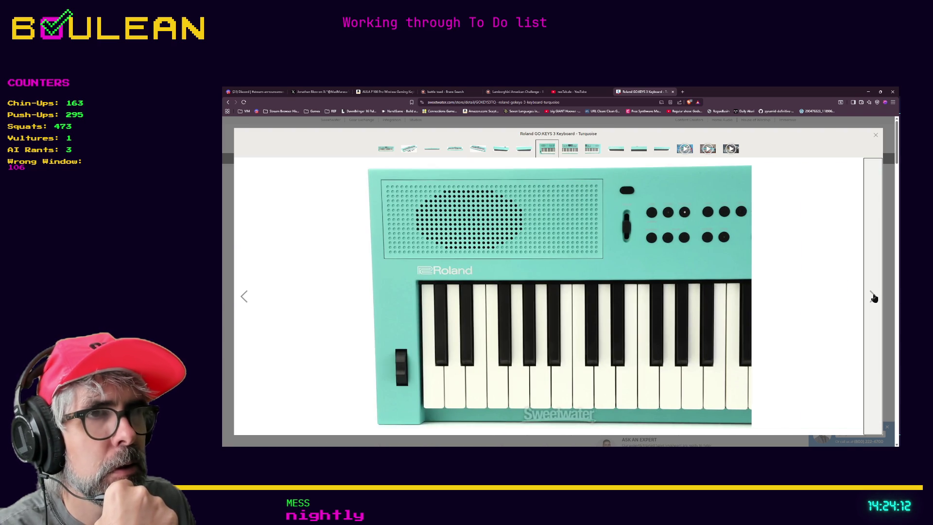
pyautogui.click(873, 297)
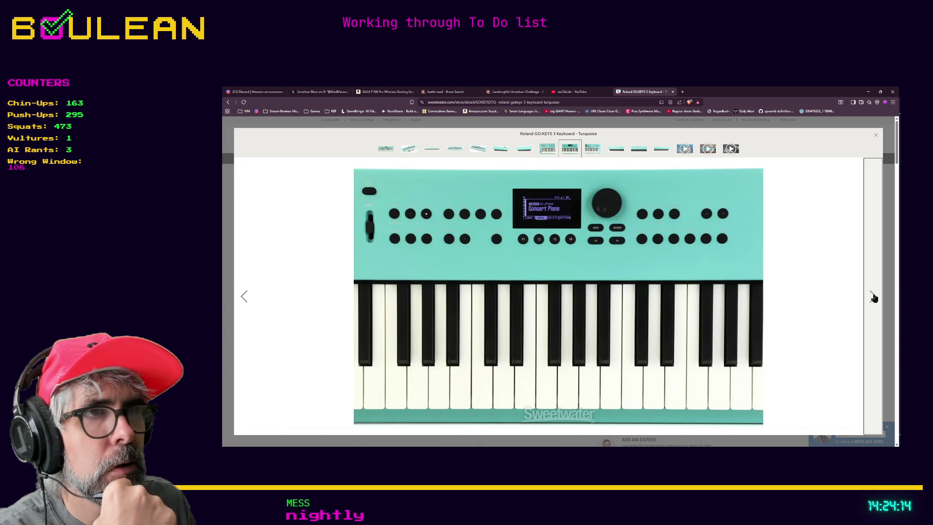
pyautogui.click(872, 296)
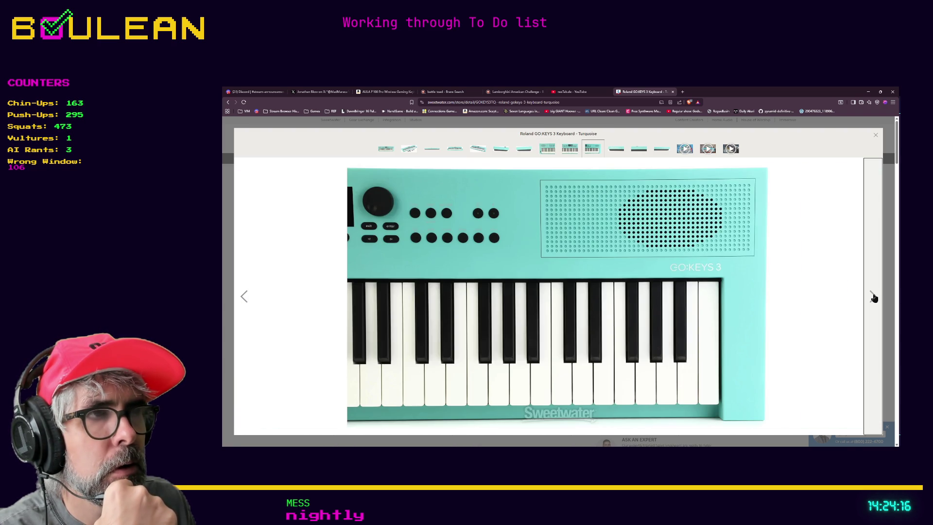
pyautogui.click(873, 297)
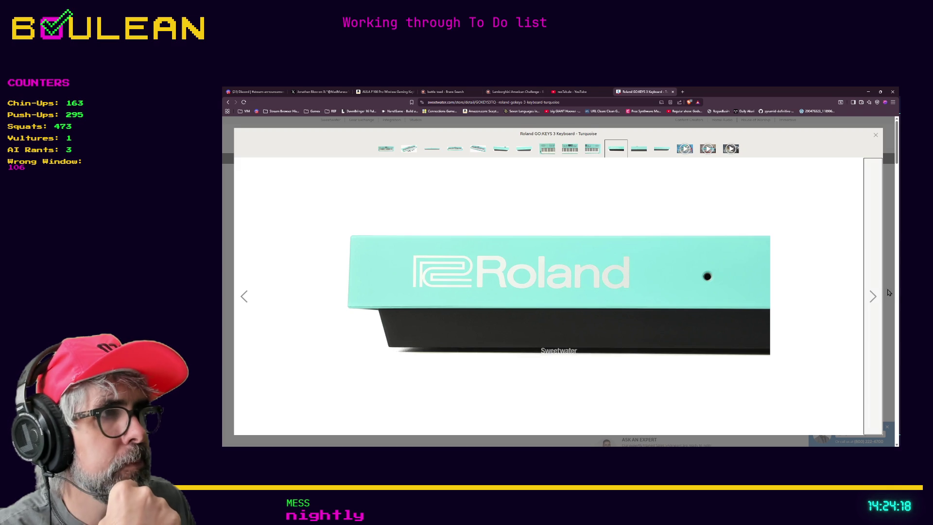
pyautogui.click(894, 288)
# Step: Scroll down the GO:KEYS 3 page and minimize the browser to reveal the To Do note
pyautogui.scroll(-5, 433, 319)
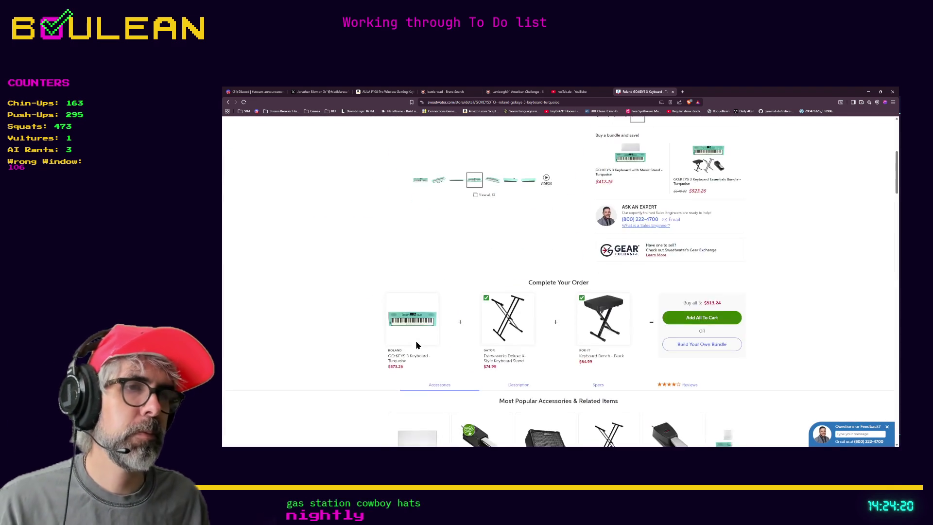
pyautogui.scroll(-2, 417, 345)
pyautogui.scroll(-3, 294, 328)
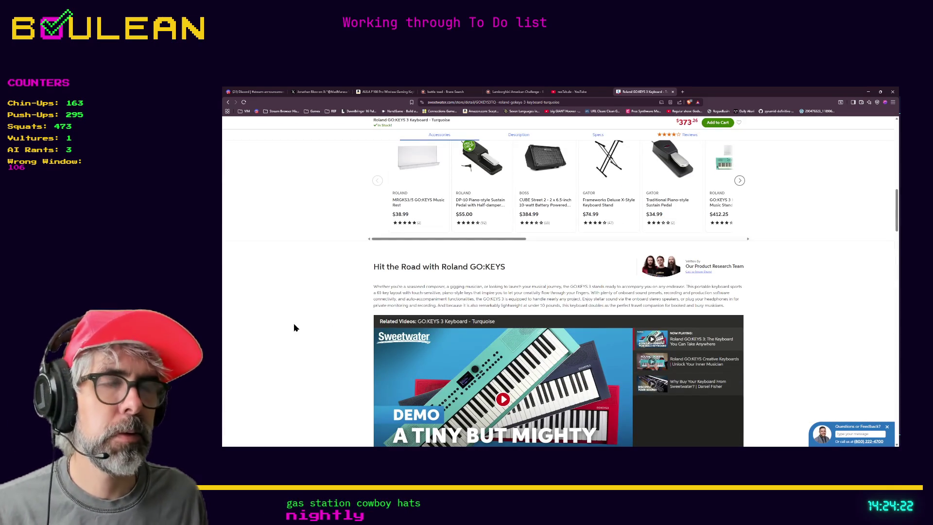
pyautogui.click(868, 91)
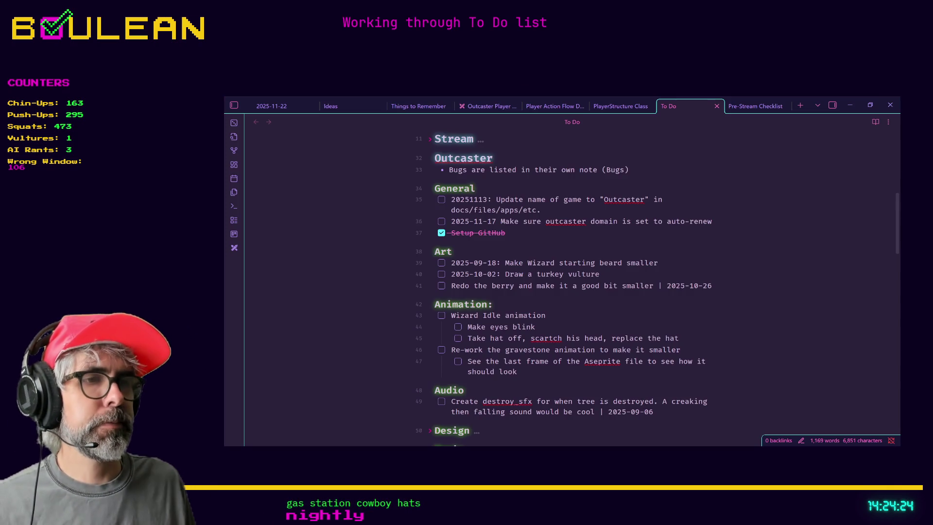
# Step: Switch away from the Obsidian To Do note, bringing back the Roland KC400 Keyboard Amp Cover page
pyautogui.hotkey('alt', 'Tab')
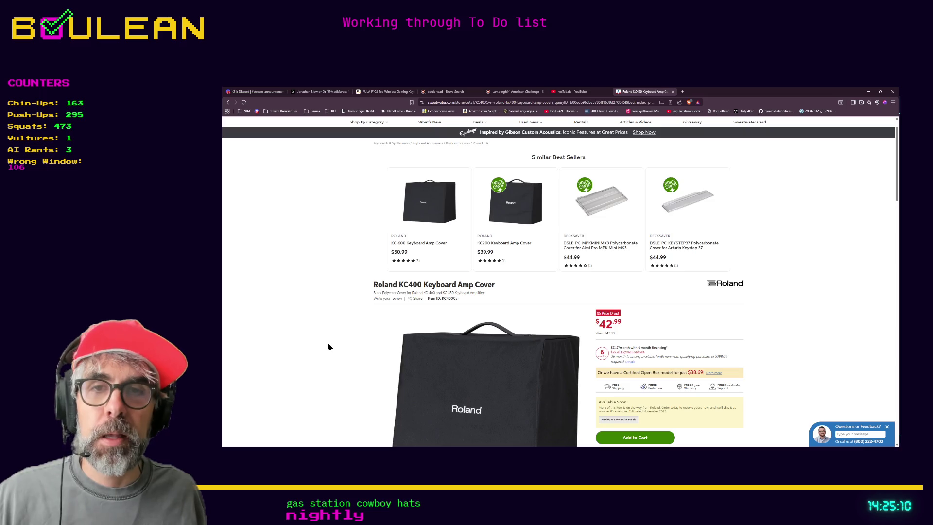
pyautogui.scroll(-1, 328, 347)
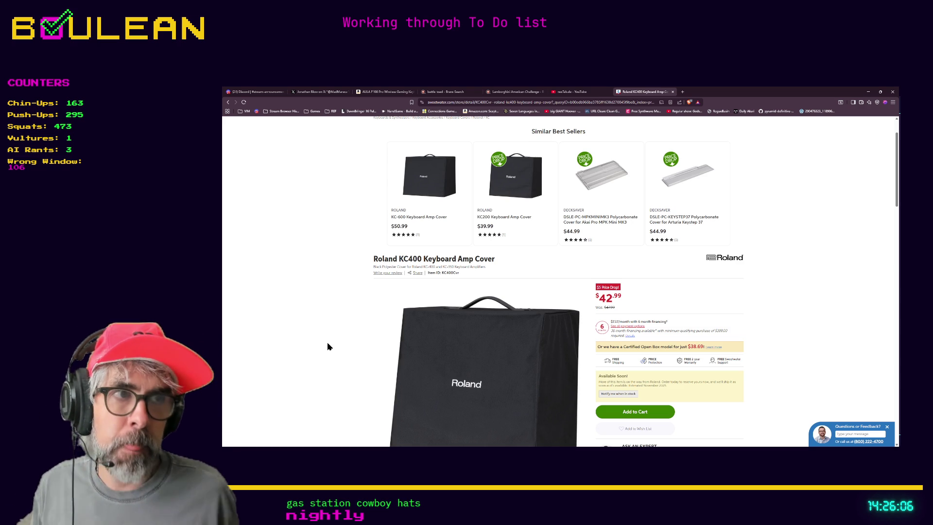
pyautogui.scroll(1, 384, 335)
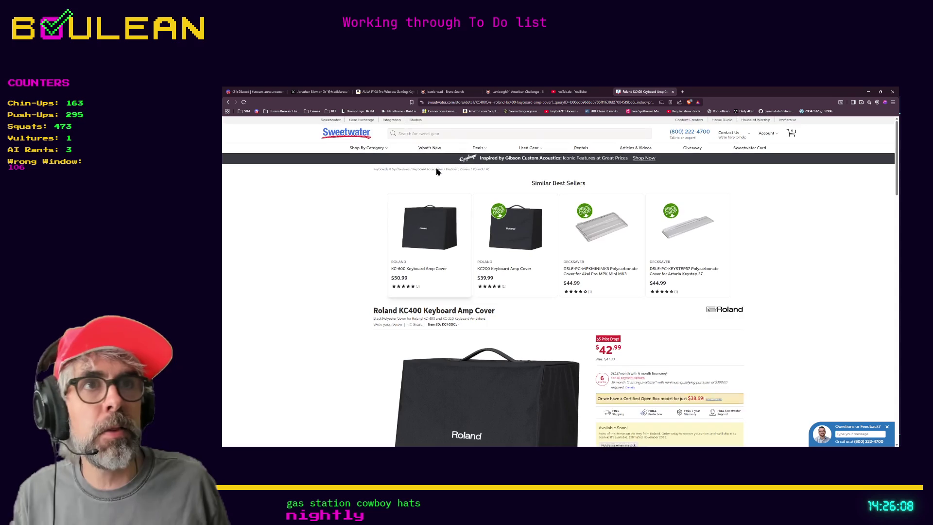
pyautogui.click(440, 136)
# Step: Search the store for 'roland kc 350' and browse the related accessories carousel
pyautogui.write('k')
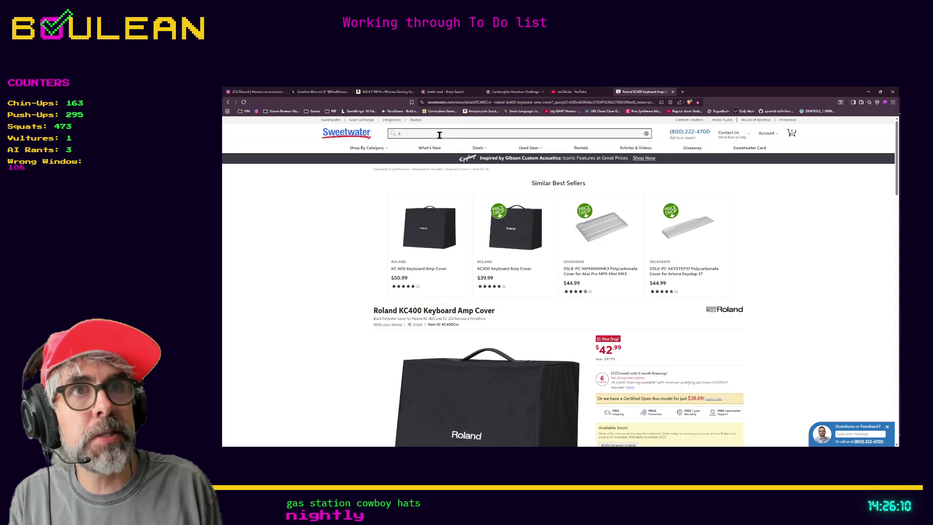
pyautogui.press('BackSpace')
pyautogui.write('ro')
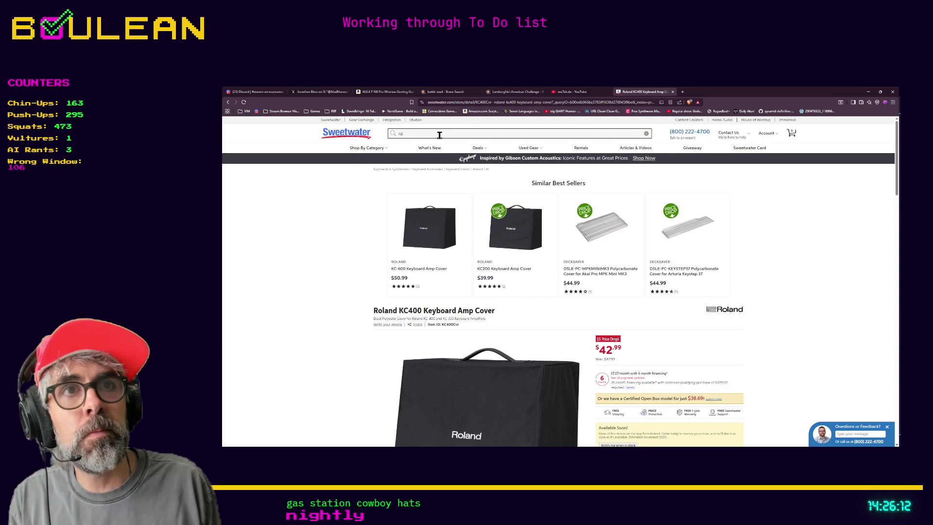
pyautogui.write('land kc 350')
pyautogui.press('Return')
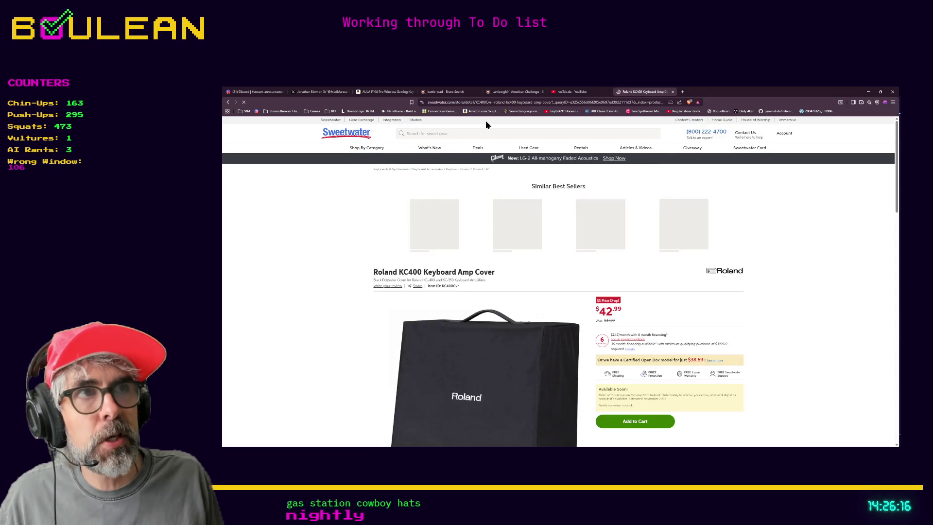
pyautogui.scroll(-10, 323, 253)
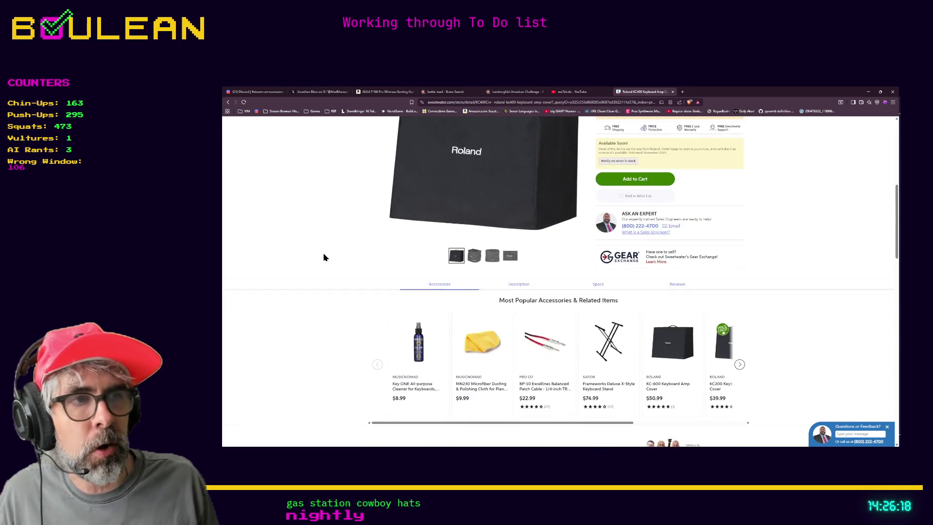
pyautogui.click(739, 262)
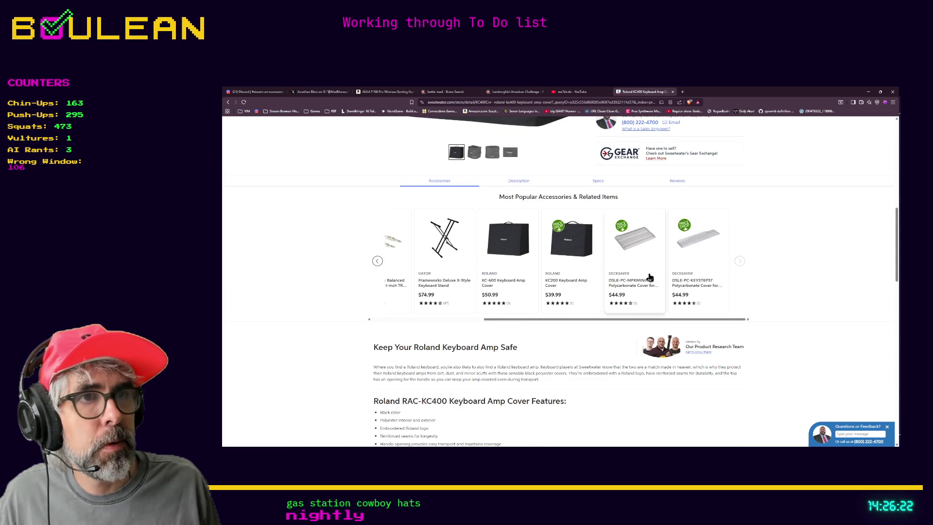
pyautogui.scroll(-1, 670, 270)
pyautogui.scroll(10, 537, 286)
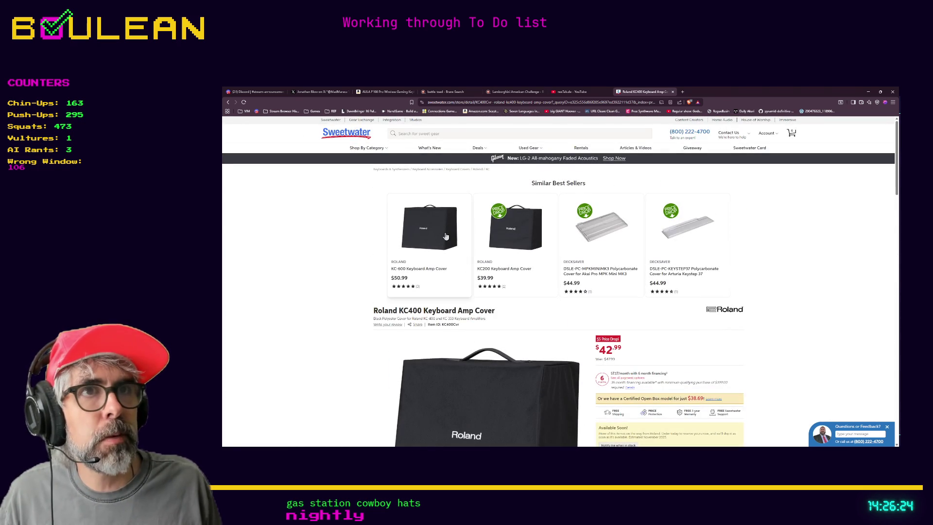
# Step: Run a new store search for 'roland amp'
pyautogui.click(450, 133)
pyautogui.write('rol')
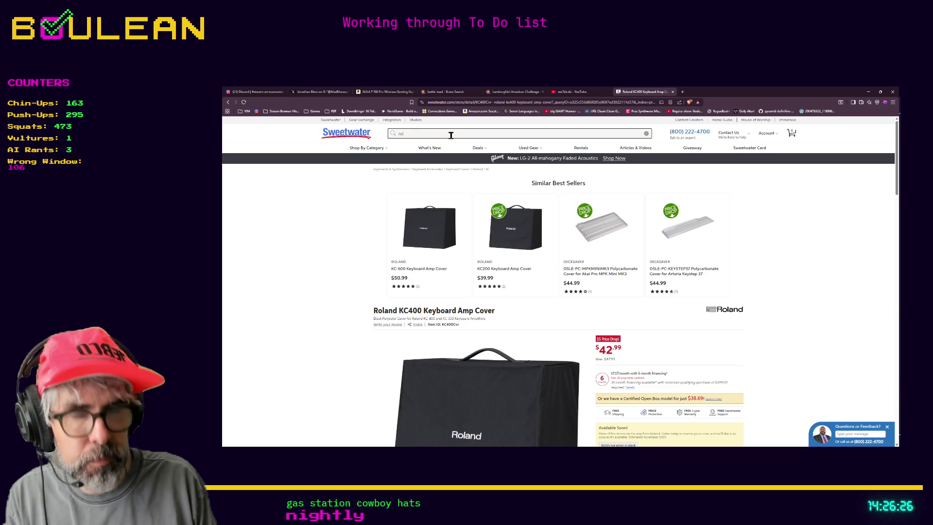
pyautogui.write('and amp')
pyautogui.press('Return')
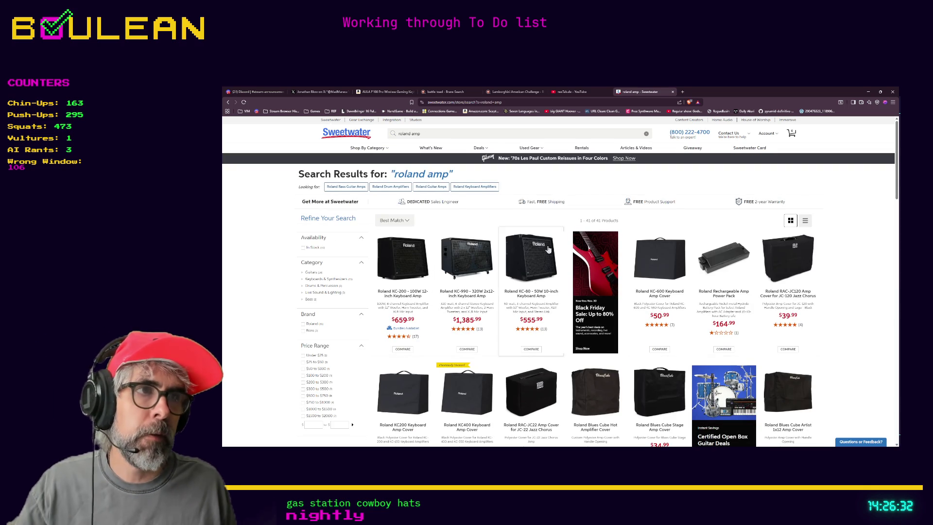
pyautogui.scroll(-1, 559, 248)
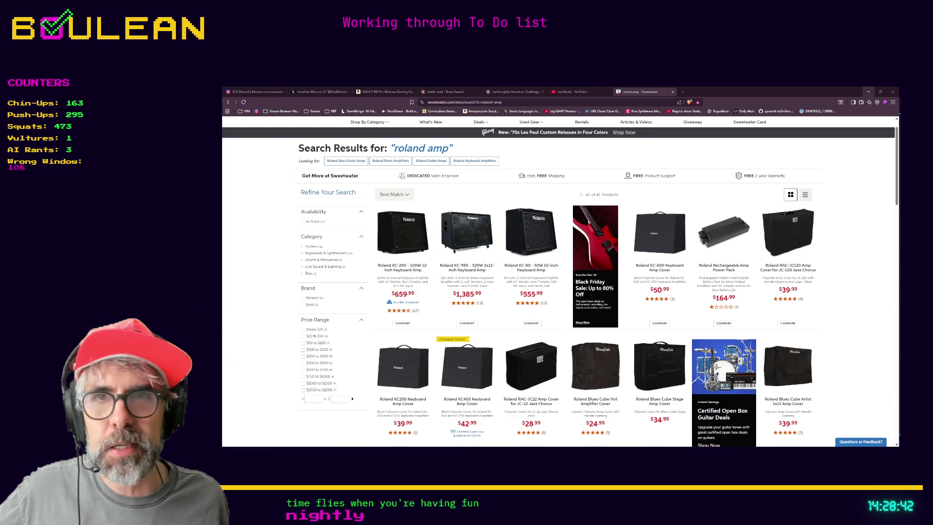
pyautogui.click(868, 92)
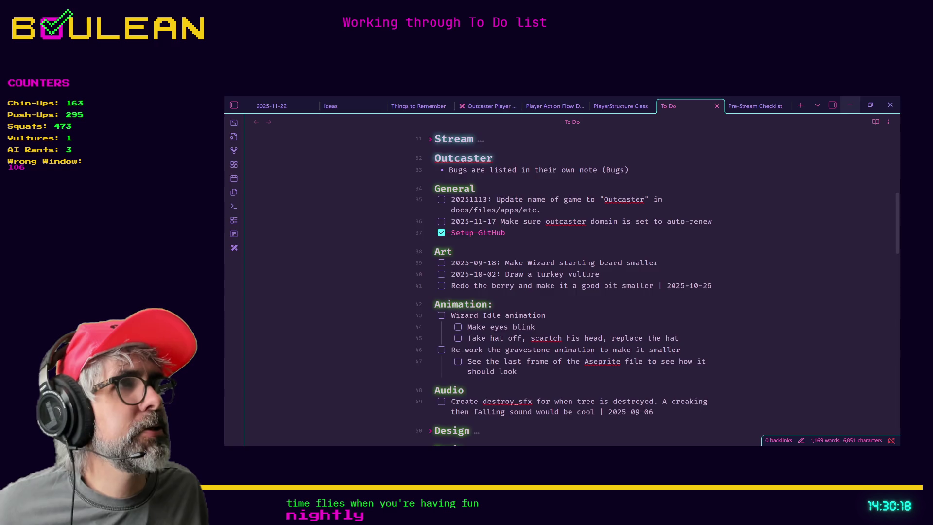
# Step: Minimize the Obsidian To Do note window to uncover Aseprite
pyautogui.click(850, 105)
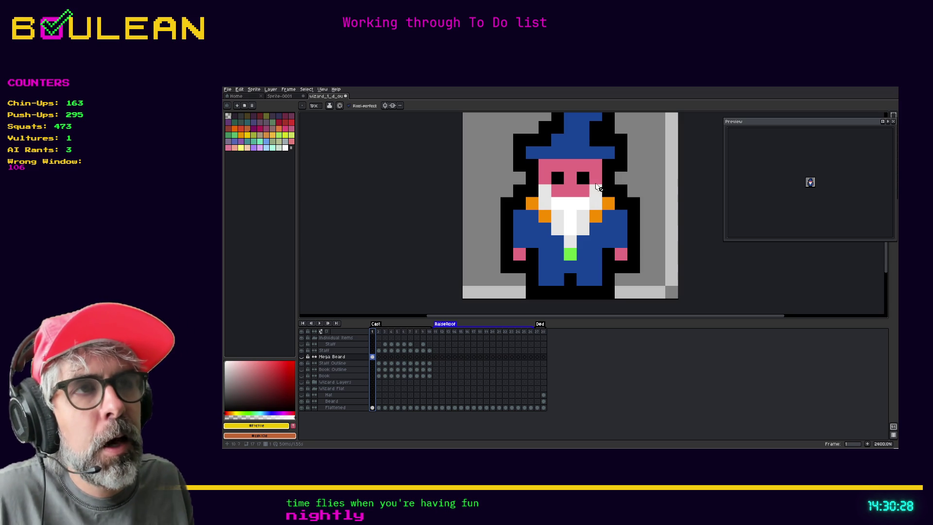
# Step: Insert a new frame at frame 1 and widen the timeline's layer name area
pyautogui.rightClick(372, 331)
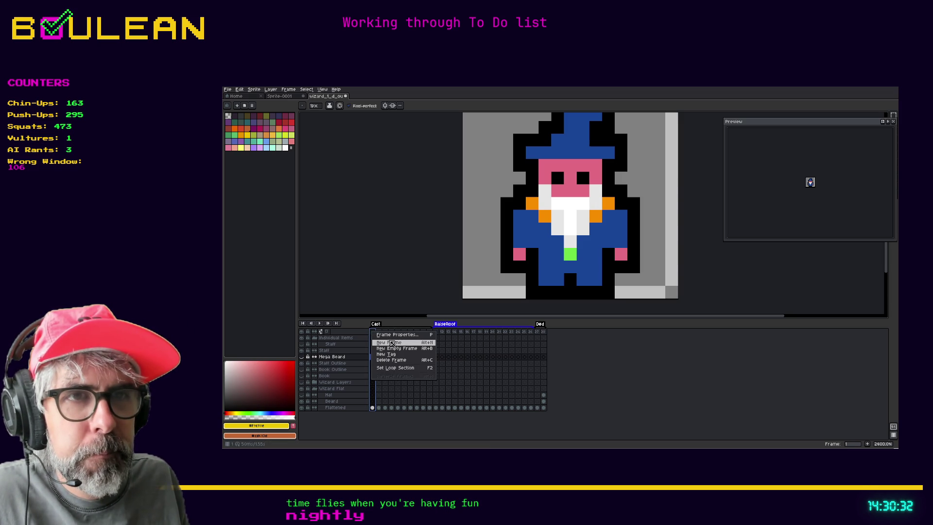
pyautogui.click(393, 342)
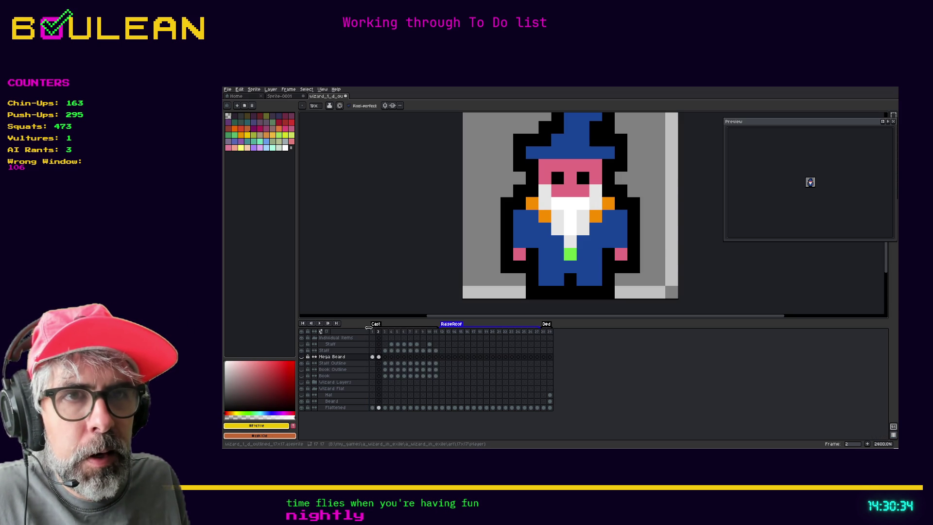
pyautogui.moveTo(369, 327)
pyautogui.mouseDown()
pyautogui.moveTo(387, 327)
pyautogui.moveTo(375, 327)
pyautogui.mouseUp()
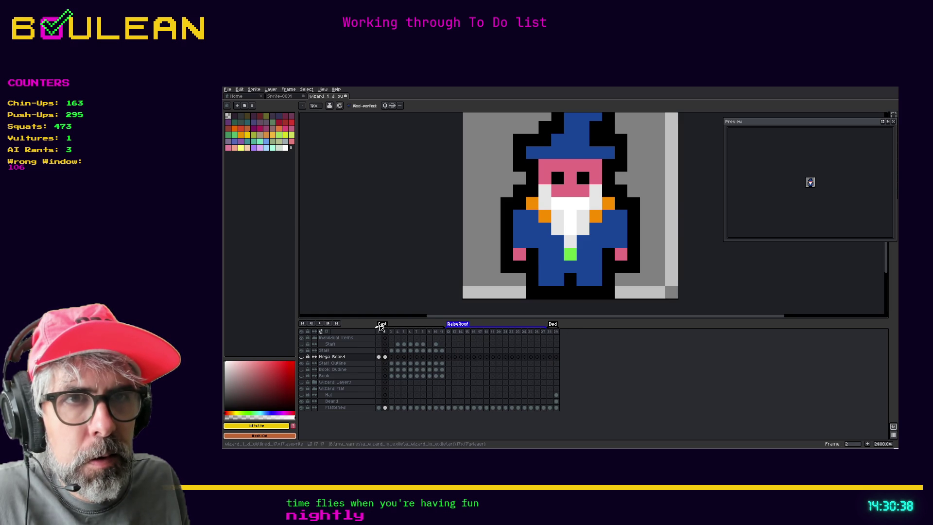
# Step: Check the Cast tag properties, return to frame 1, and toggle the Flattened layer off and on
pyautogui.doubleClick(385, 326)
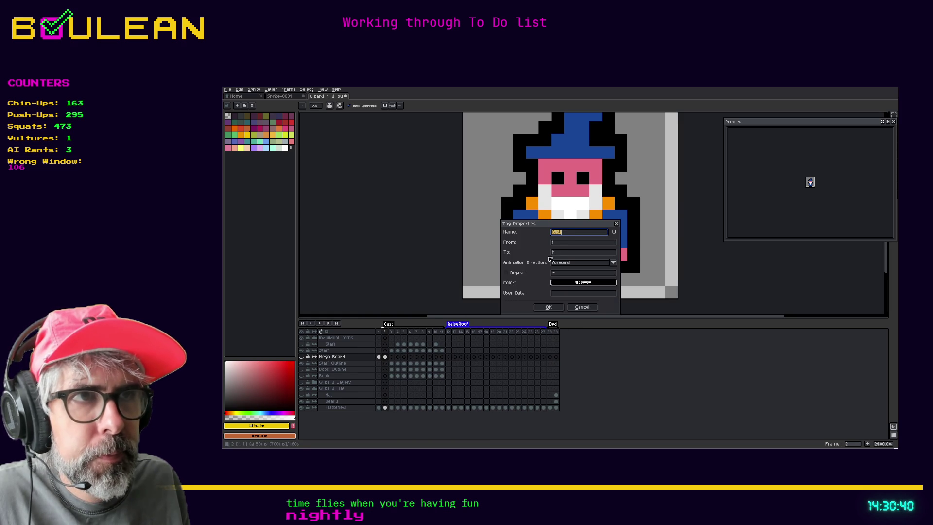
pyautogui.click(548, 307)
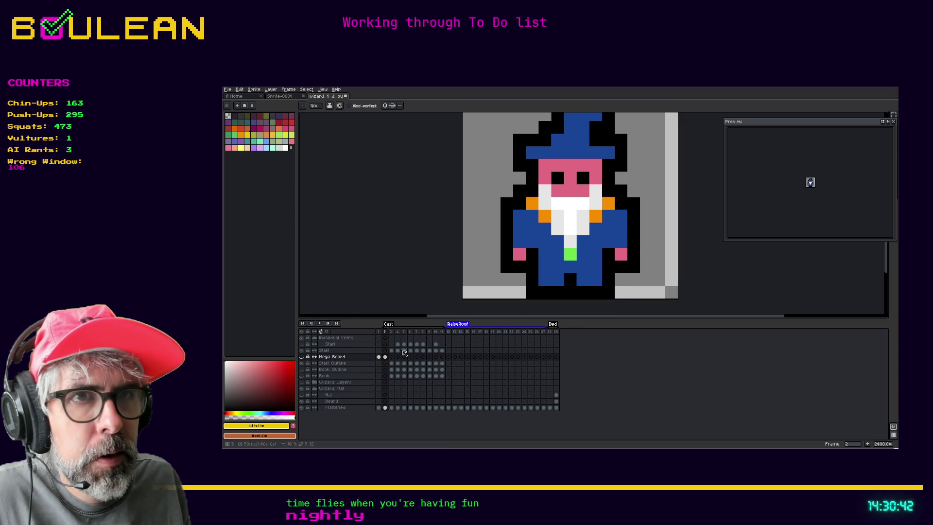
pyautogui.click(379, 332)
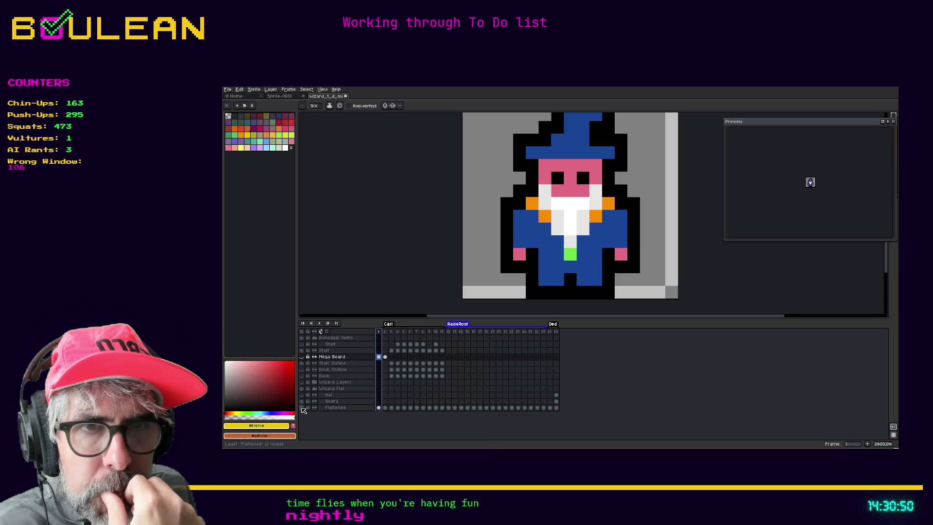
pyautogui.click(302, 408)
pyautogui.click(302, 408)
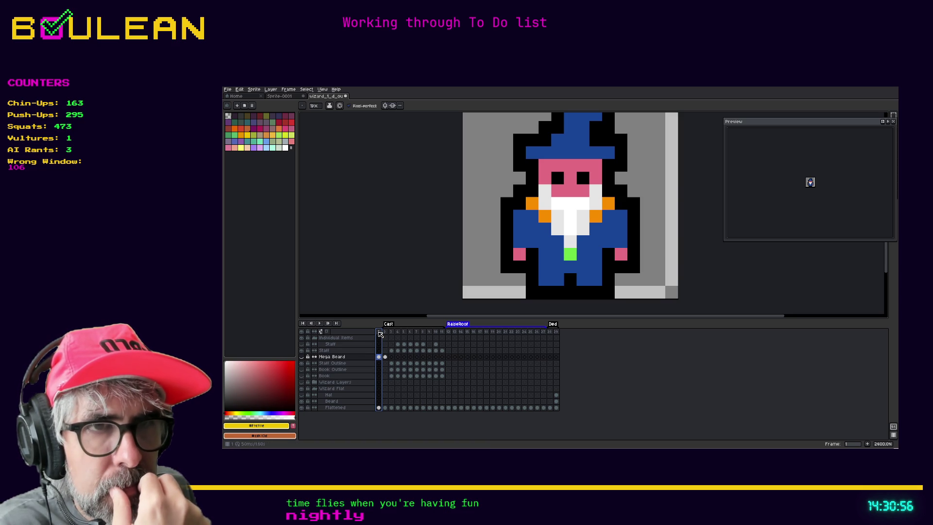
pyautogui.rightClick(380, 334)
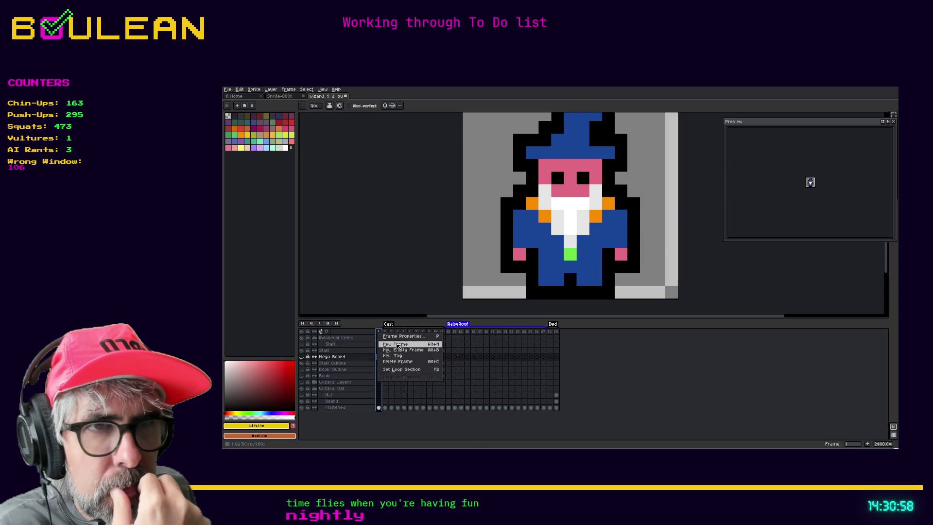
# Step: Insert another frame and tag frames 1–2 as 'Idle'
pyautogui.click(398, 344)
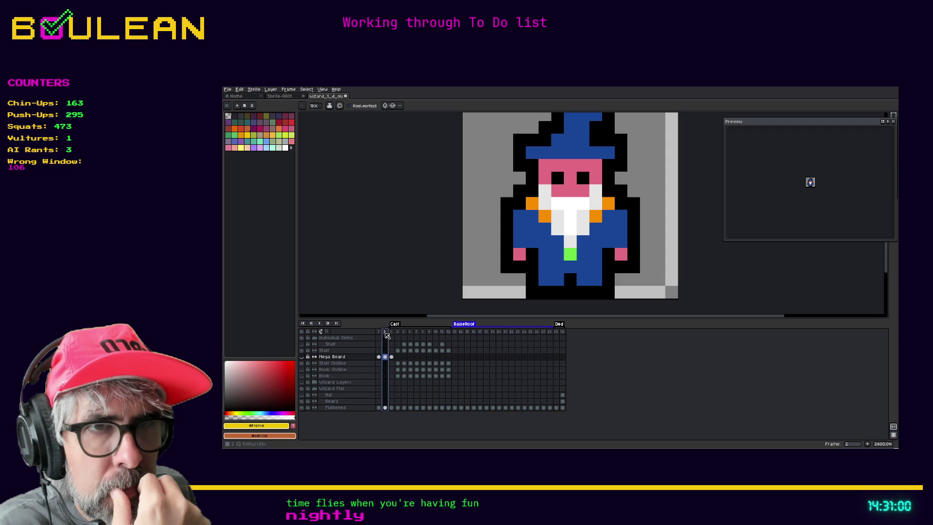
pyautogui.click(381, 335)
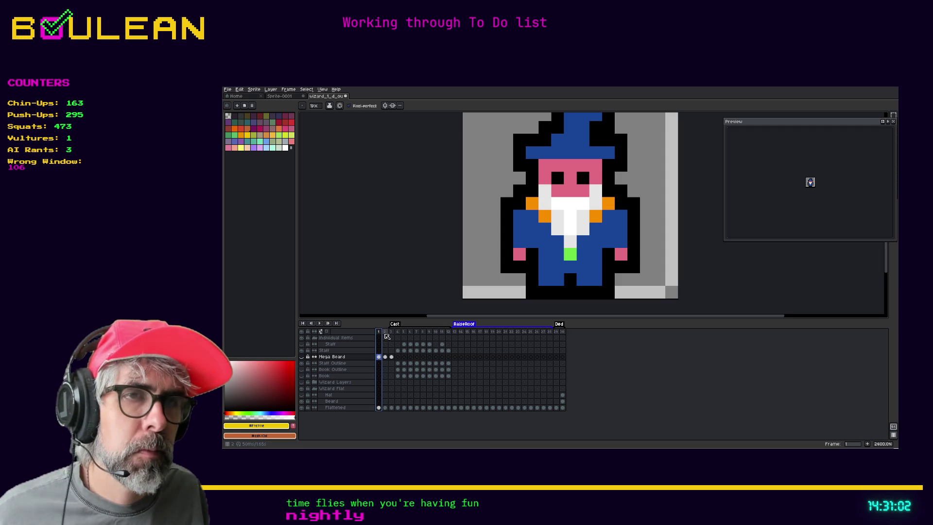
pyautogui.click(389, 335)
pyautogui.rightClick(389, 335)
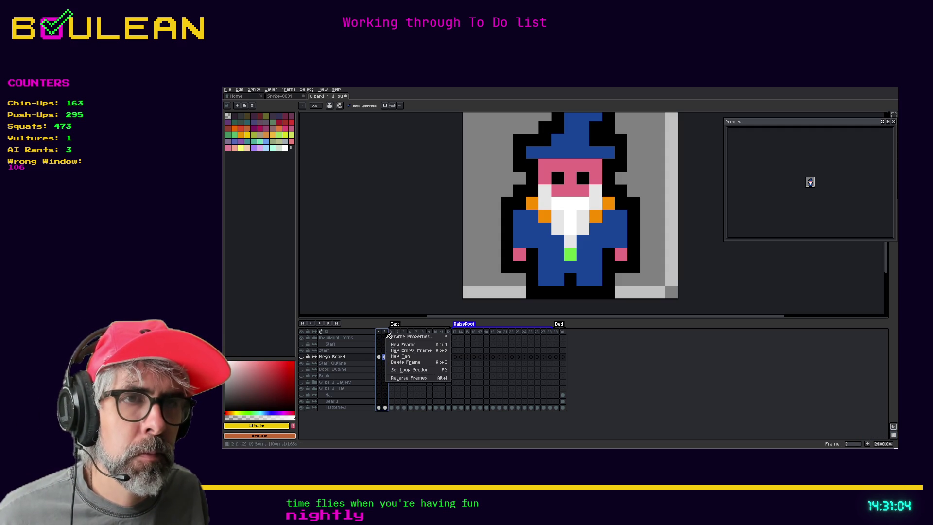
pyautogui.click(421, 359)
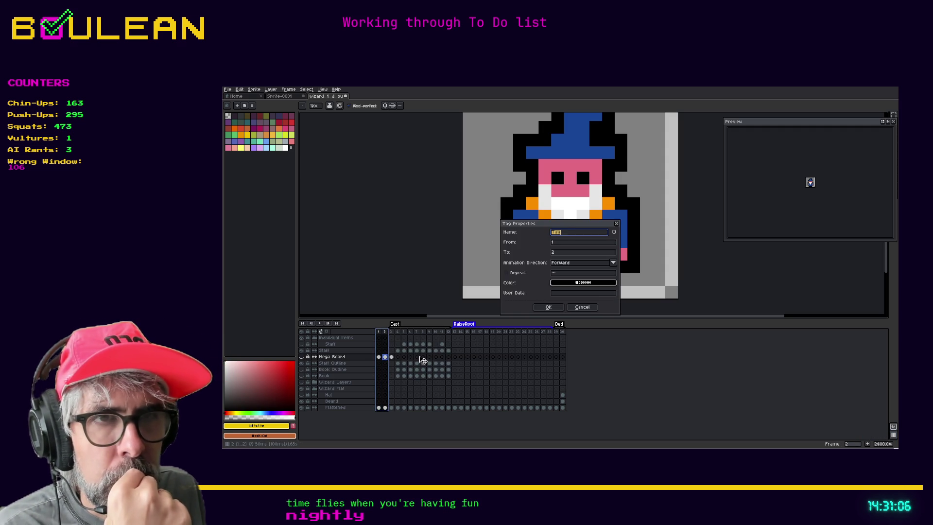
pyautogui.write('Idle')
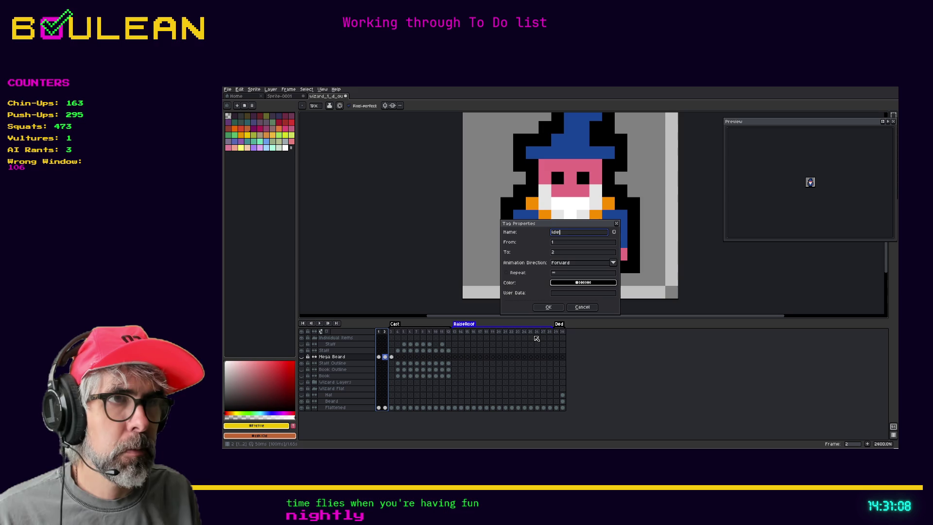
pyautogui.click(554, 307)
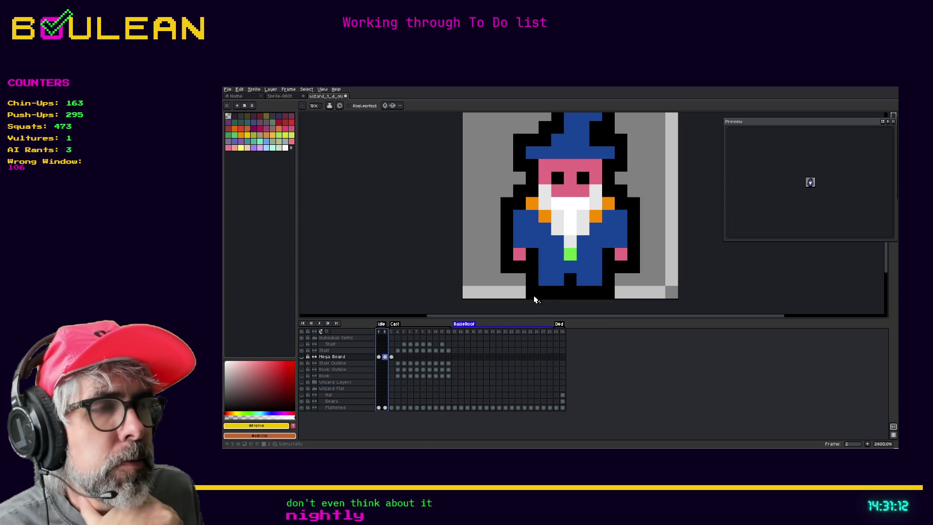
# Step: Compare frames 1 and 2, then select frame 2 of the Flattened layer
pyautogui.click(379, 332)
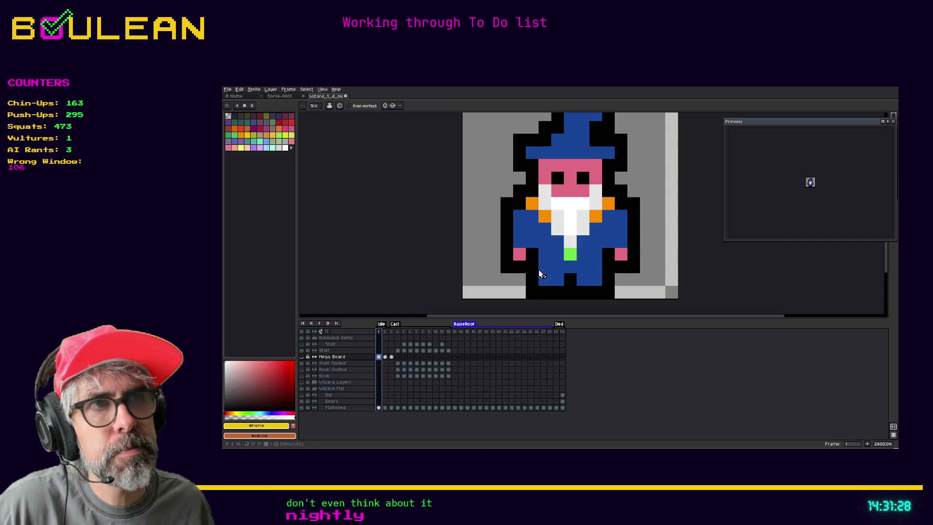
pyautogui.click(387, 331)
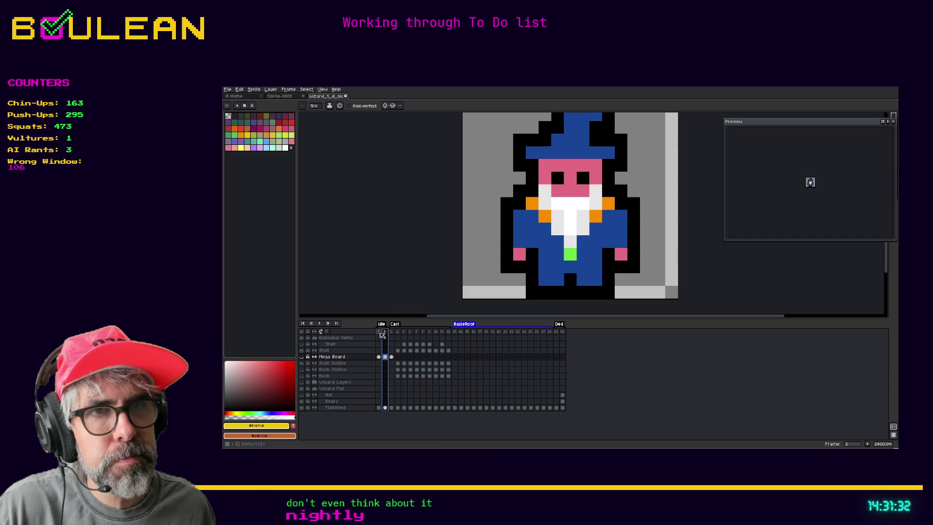
pyautogui.click(379, 332)
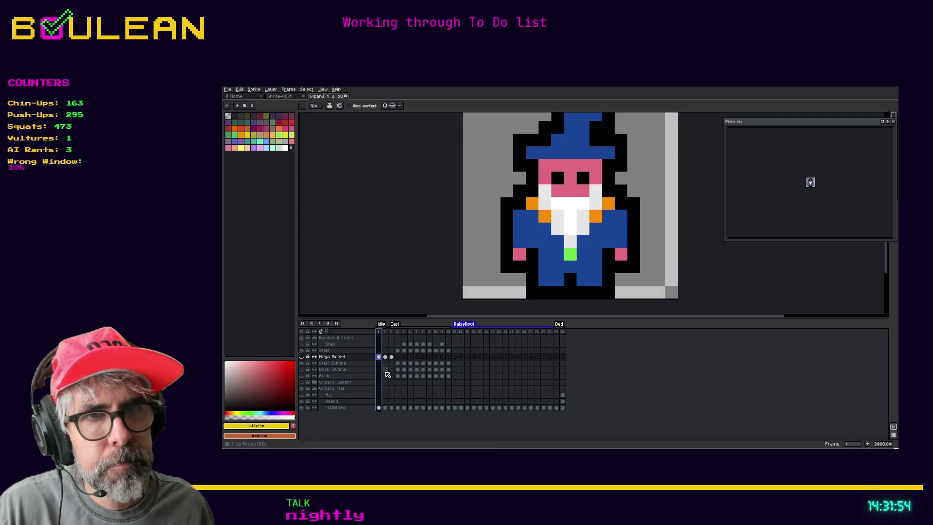
pyautogui.click(385, 407)
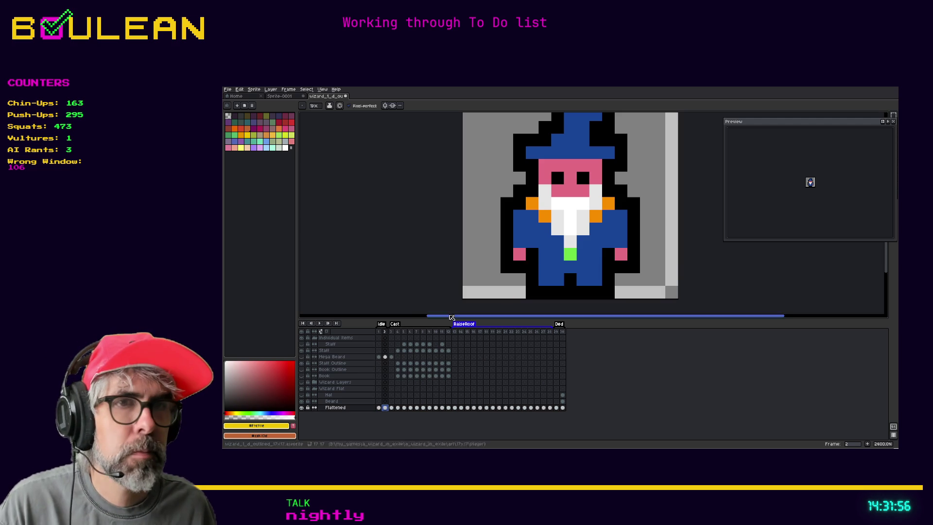
# Step: Add a layer inside the Wizard Flat group, check its properties, and re-expand the group
pyautogui.rightClick(334, 403)
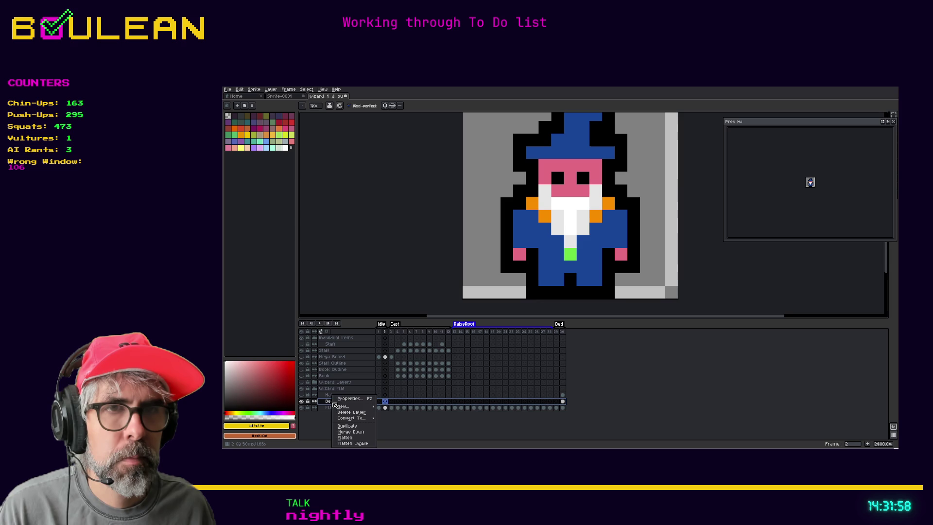
pyautogui.click(385, 407)
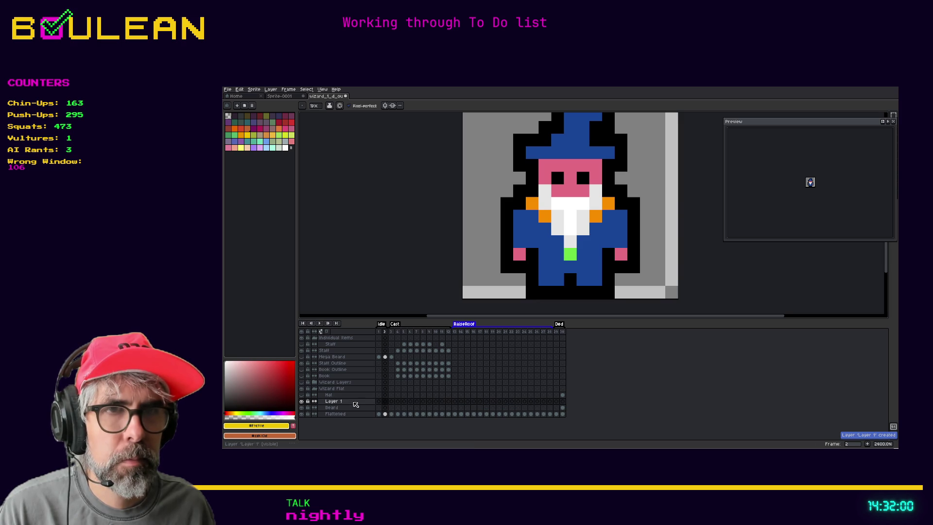
pyautogui.doubleClick(354, 402)
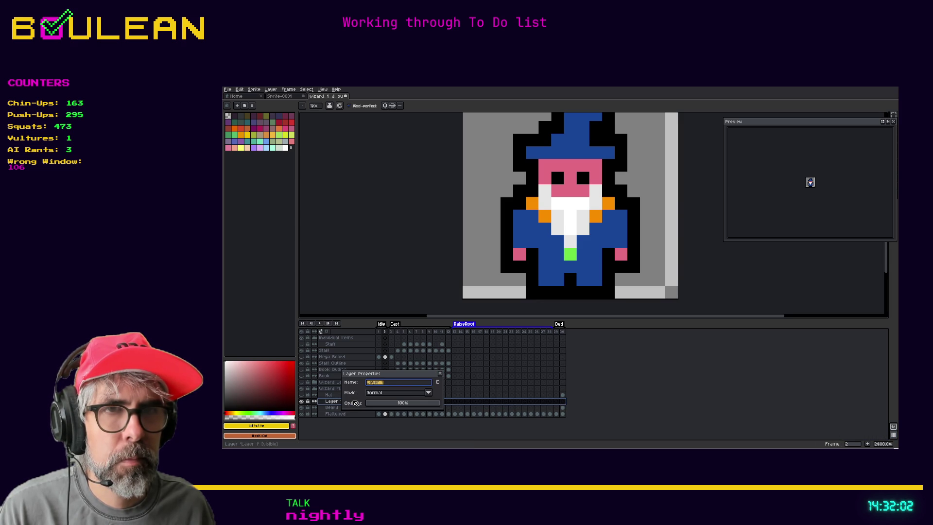
pyautogui.click(440, 375)
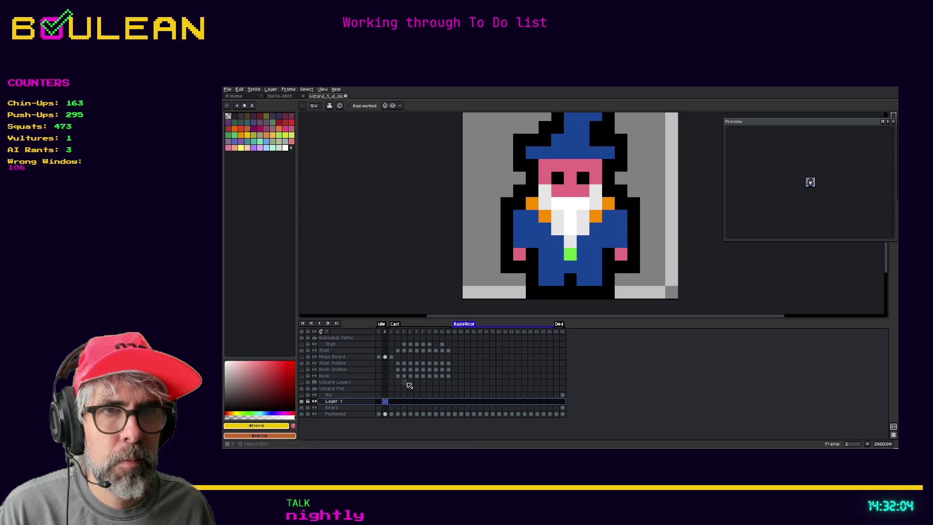
pyautogui.click(316, 389)
pyautogui.click(316, 389)
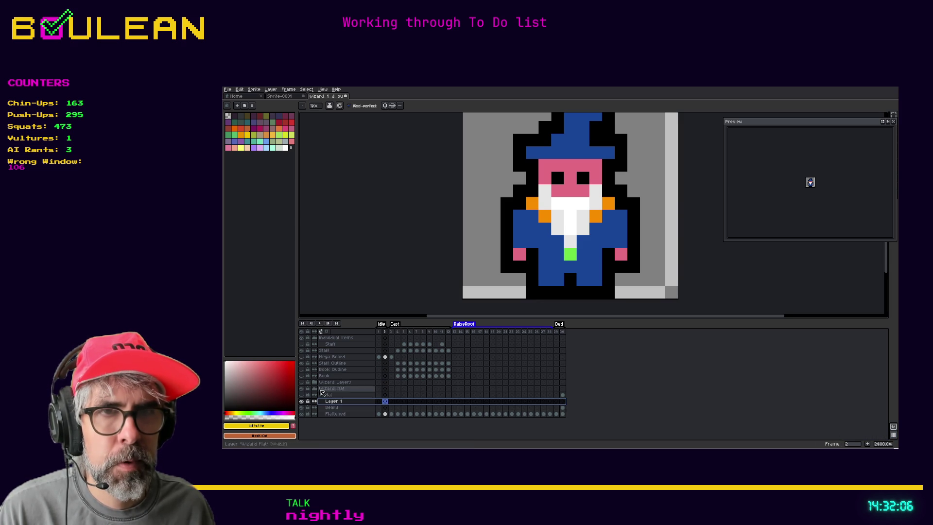
# Step: Delete the stray Layer and add a new layer above the Book layer
pyautogui.rightClick(335, 402)
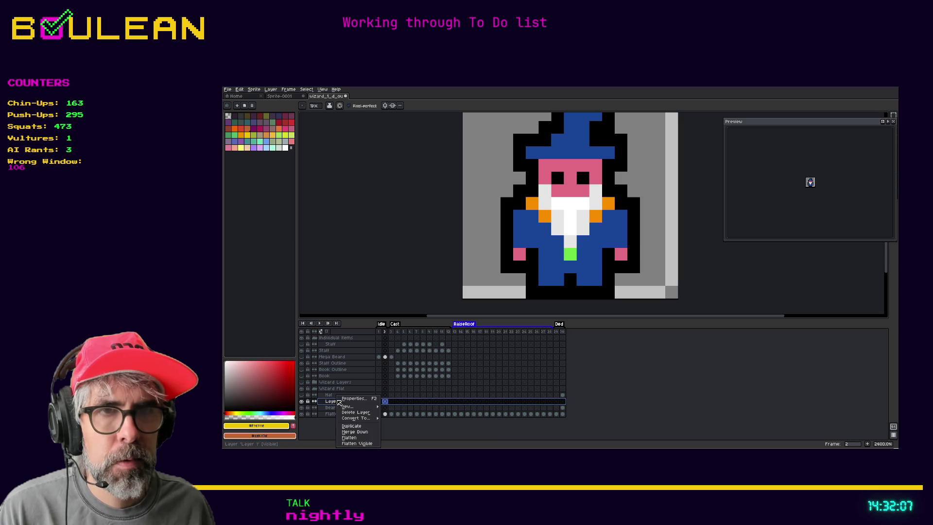
pyautogui.click(364, 412)
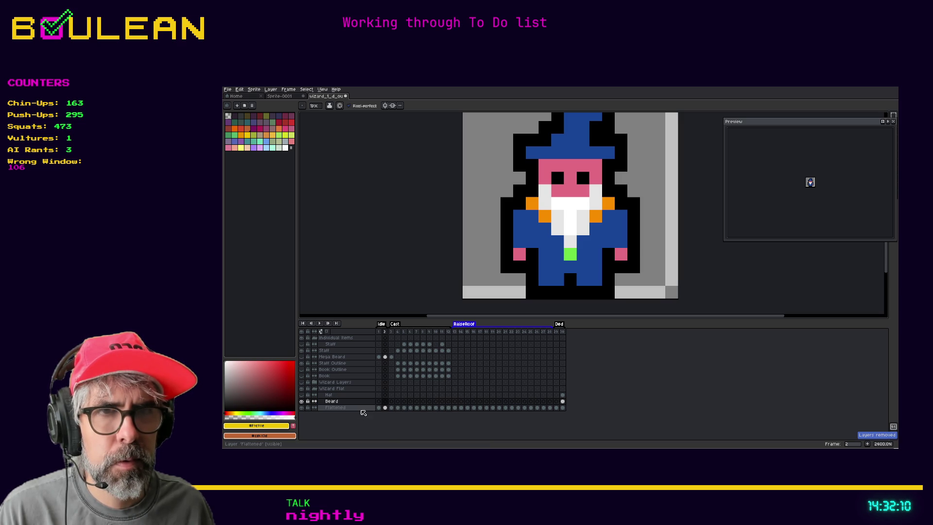
pyautogui.rightClick(331, 376)
pyautogui.moveTo(352, 390)
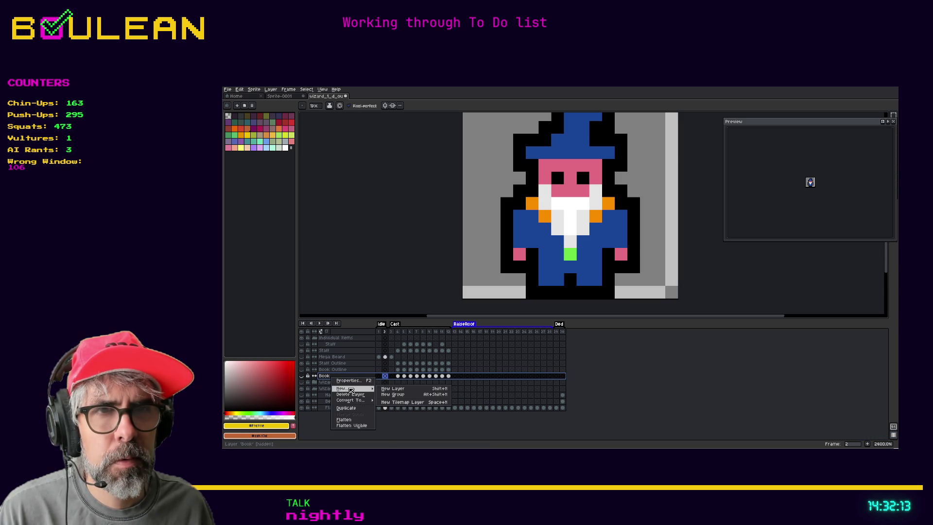
pyautogui.click(391, 389)
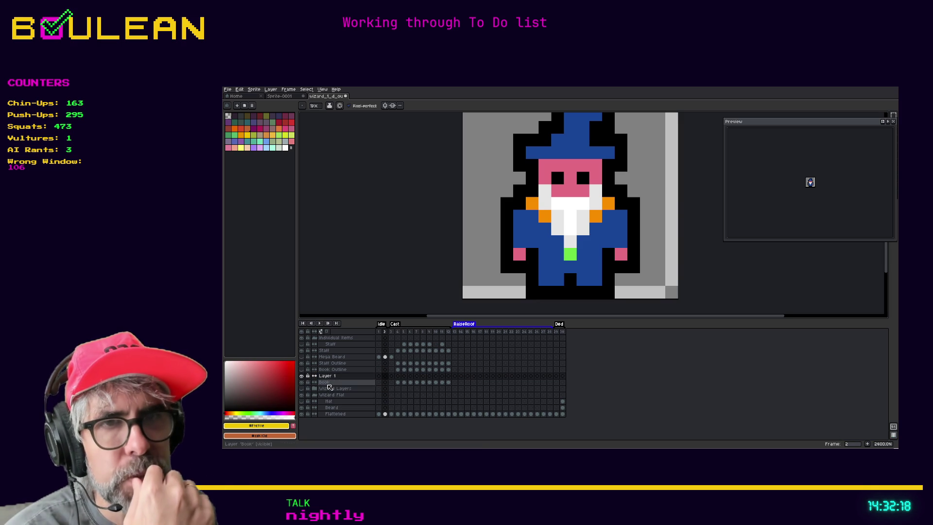
# Step: Review the Book layer across frames 1 to 12, then return to frame 1
pyautogui.click(329, 383)
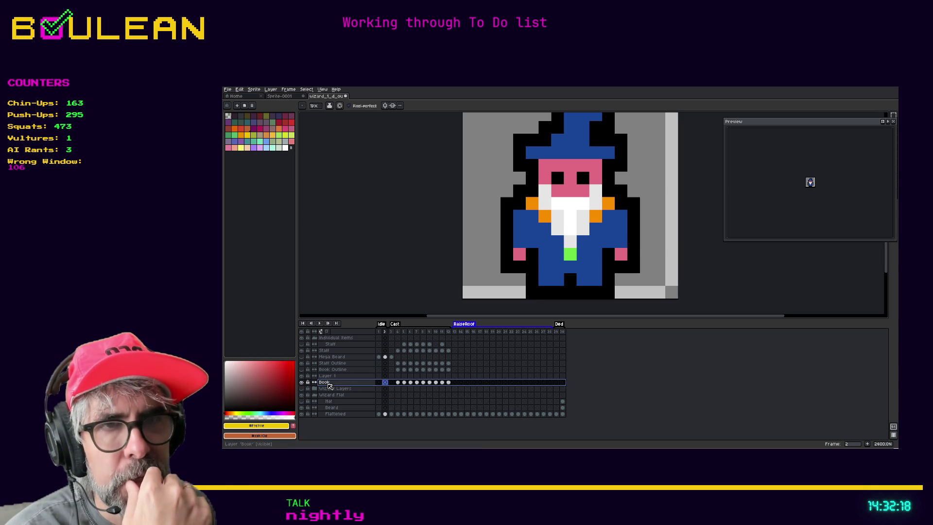
pyautogui.click(380, 383)
pyautogui.click(397, 383)
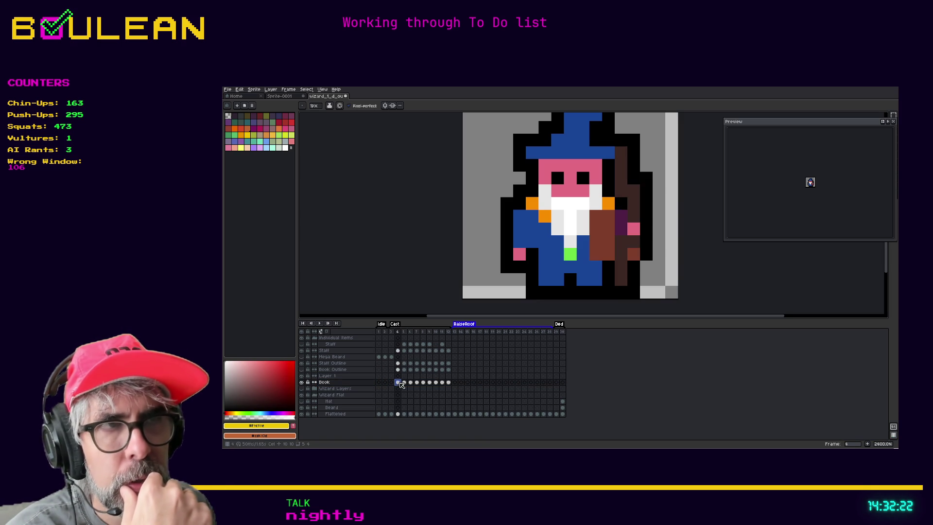
pyautogui.click(404, 383)
pyautogui.click(410, 383)
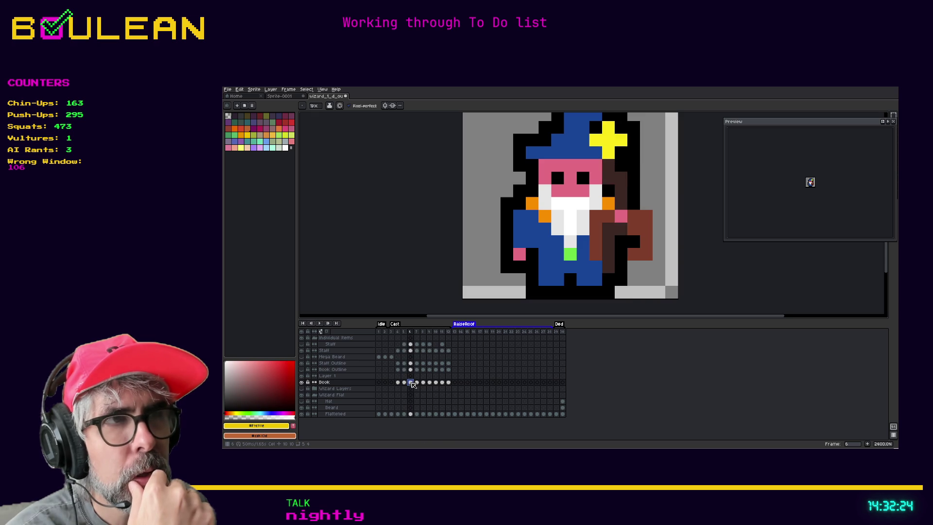
pyautogui.click(417, 383)
pyautogui.click(423, 383)
pyautogui.click(429, 383)
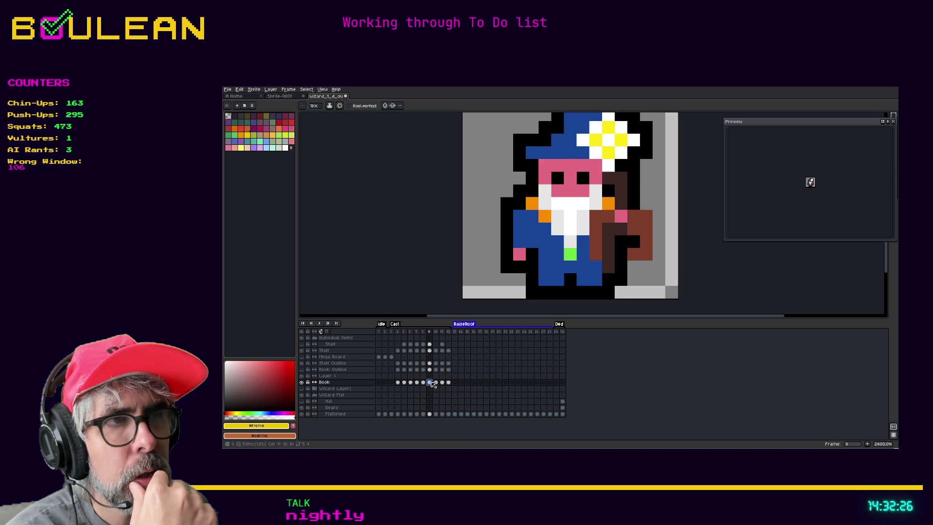
pyautogui.click(436, 383)
pyautogui.click(449, 383)
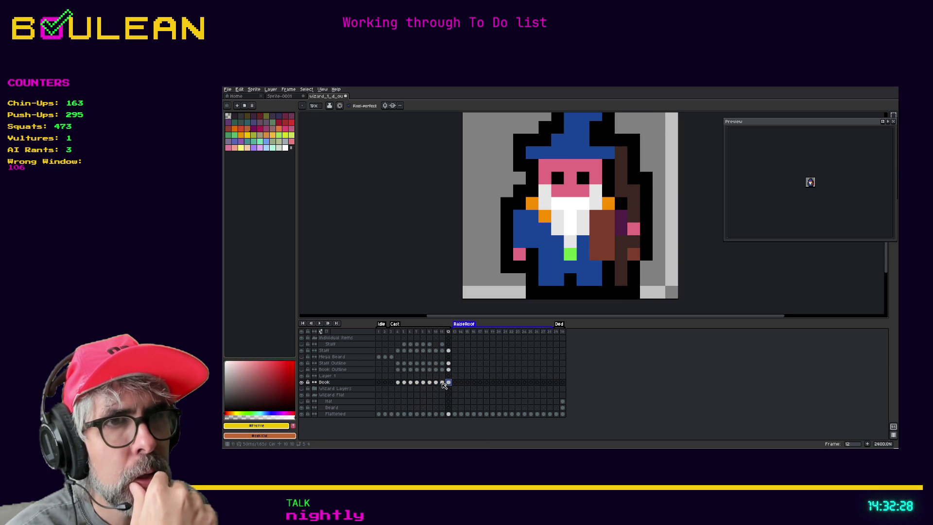
pyautogui.click(379, 332)
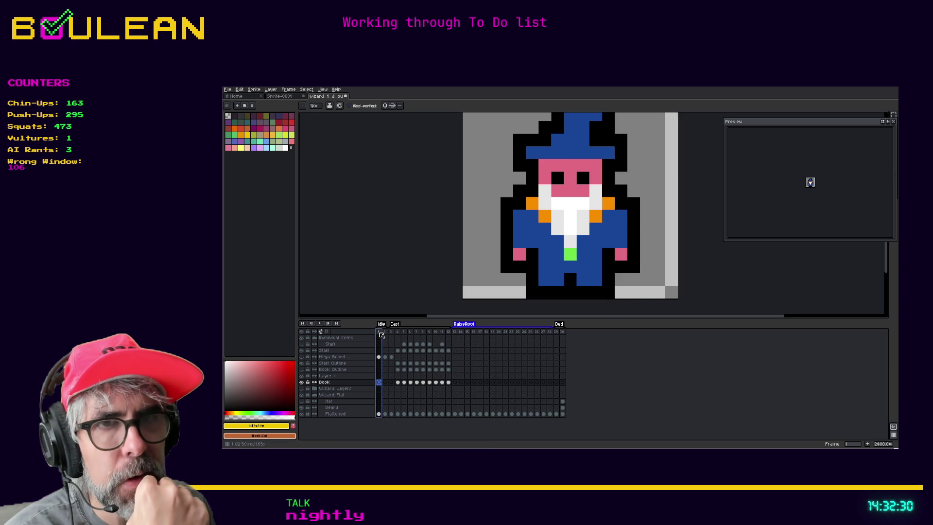
# Step: Rename Layer 1 to 'Eye'
pyautogui.doubleClick(337, 377)
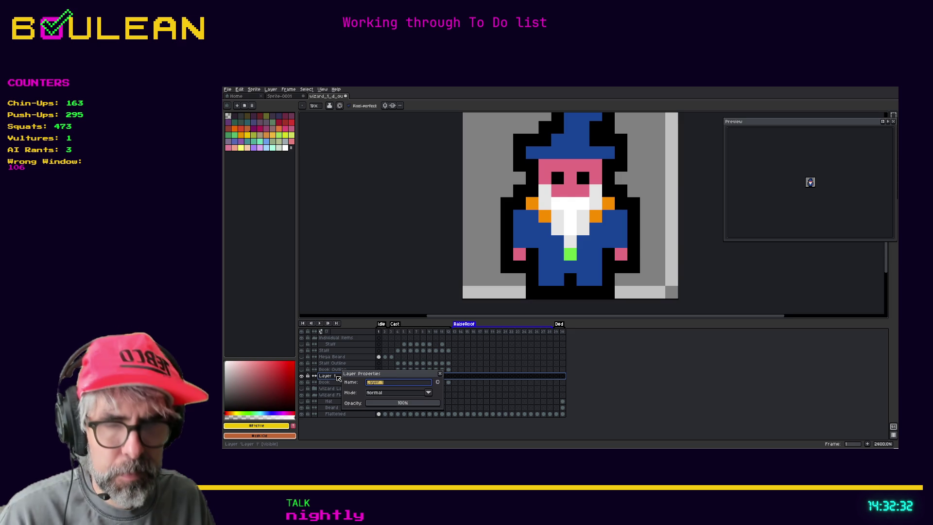
pyautogui.write('Eye')
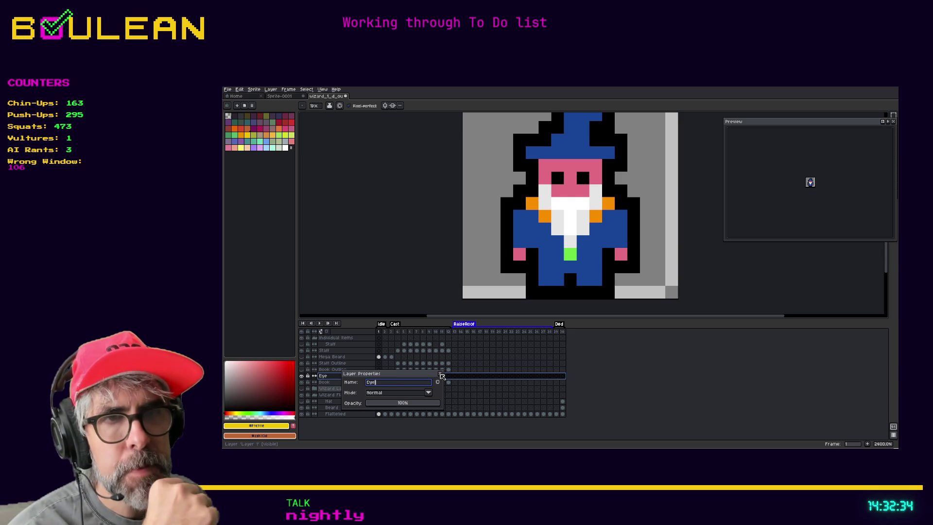
pyautogui.click(440, 374)
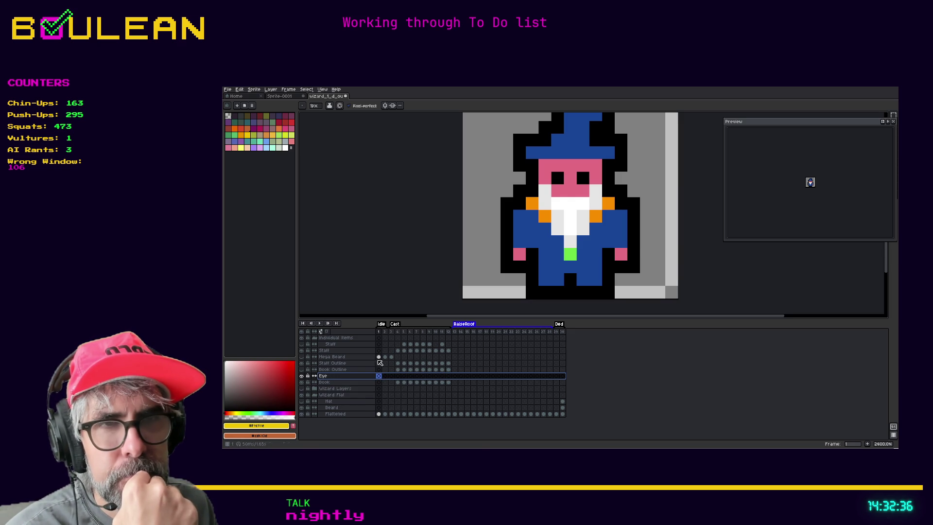
# Step: On frame 2, paint over both wizard eye pixels with the sampled skin pink
pyautogui.click(386, 377)
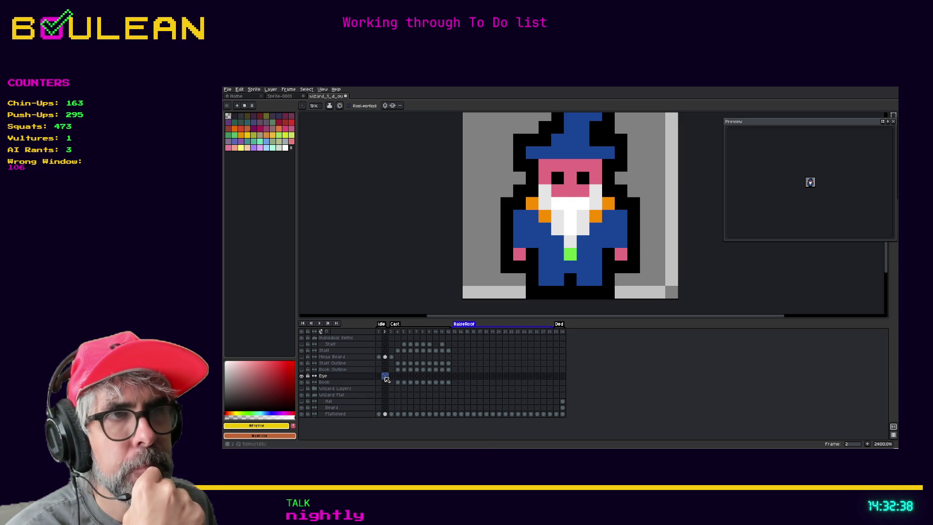
pyautogui.press('i')
pyautogui.click(548, 169)
pyautogui.press('b')
pyautogui.click(557, 178)
pyautogui.click(582, 177)
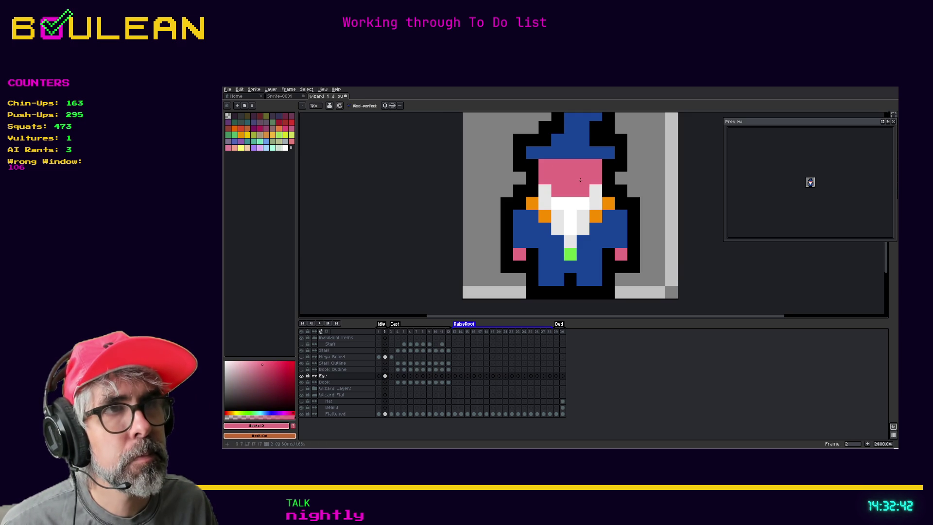
# Step: Insert a new frame after frame 2, play the blink, and return to frame 2
pyautogui.click(379, 332)
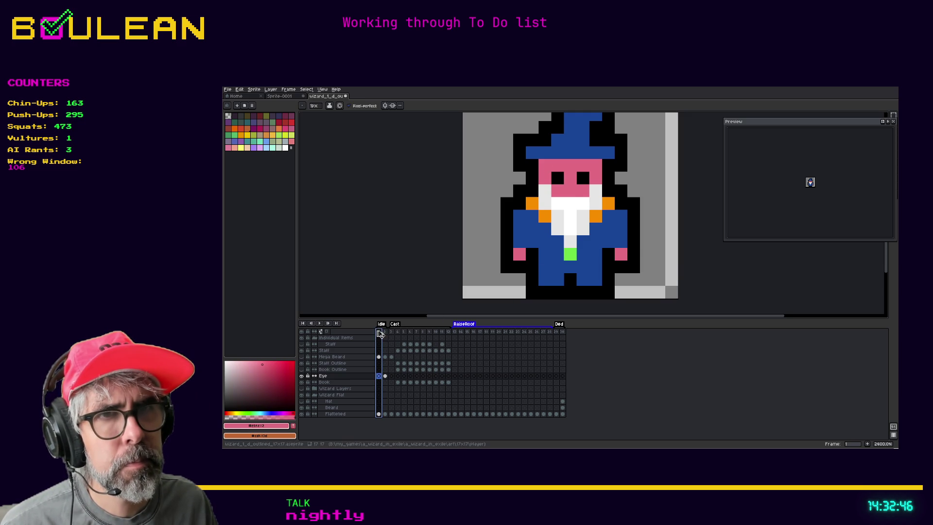
pyautogui.click(388, 335)
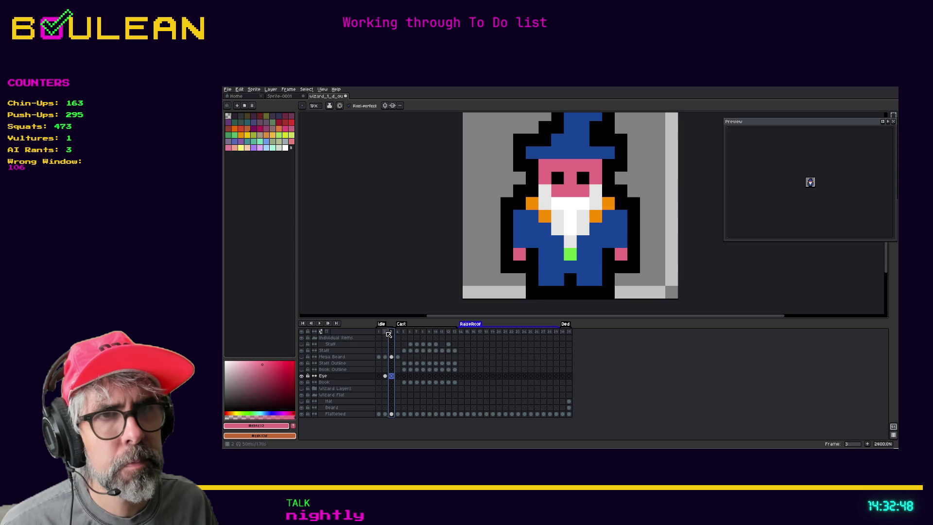
pyautogui.click(320, 324)
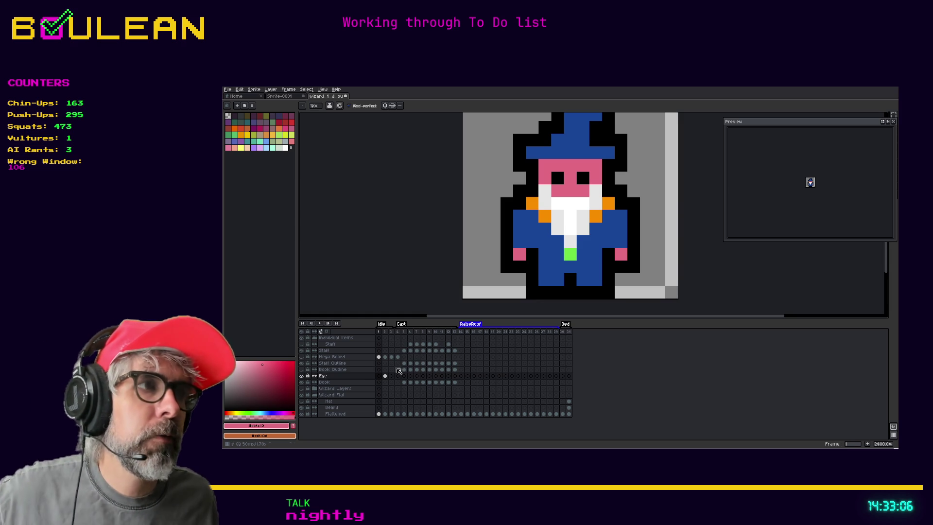
pyautogui.press('h')
pyautogui.moveTo(678, 240)
pyautogui.mouseDown()
pyautogui.moveTo(687, 279)
pyautogui.moveTo(664, 269)
pyautogui.mouseUp()
pyautogui.press('b')
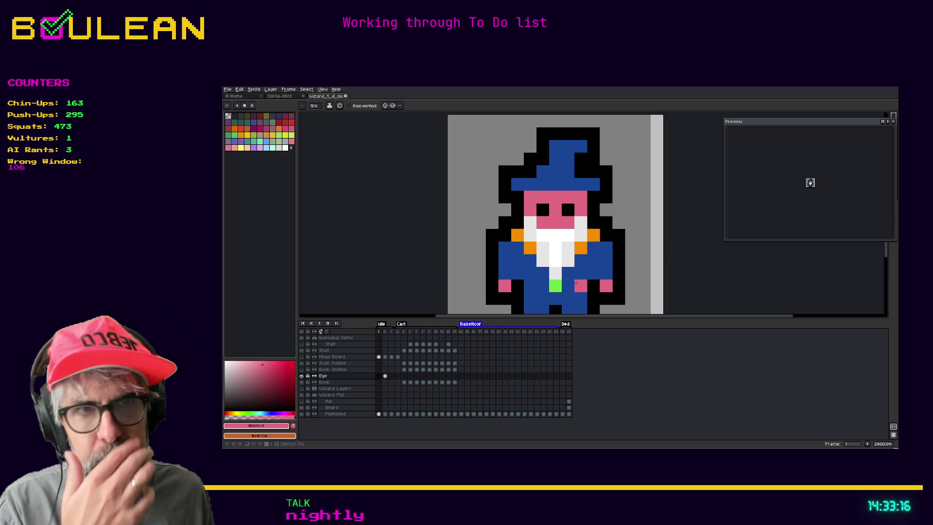
pyautogui.click(385, 331)
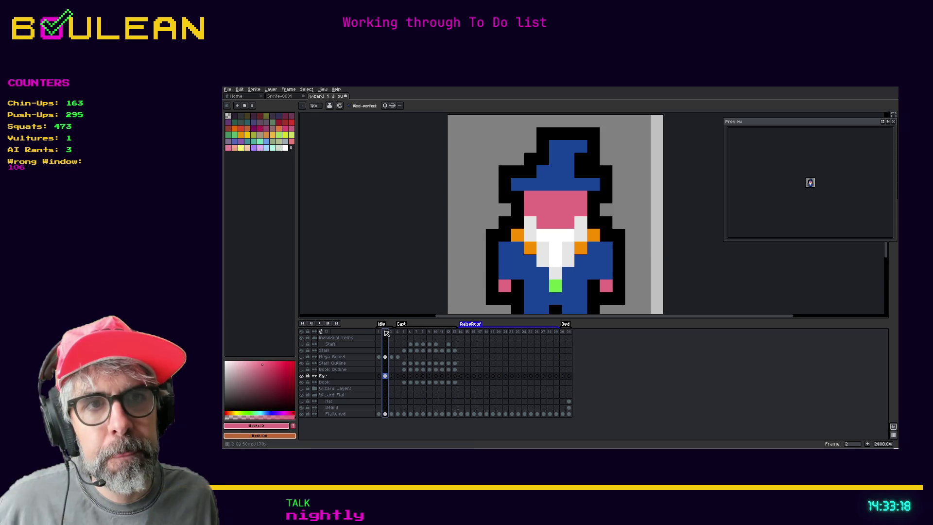
# Step: Insert a new frame 4 after frame 3 in the timeline
pyautogui.rightClick(386, 331)
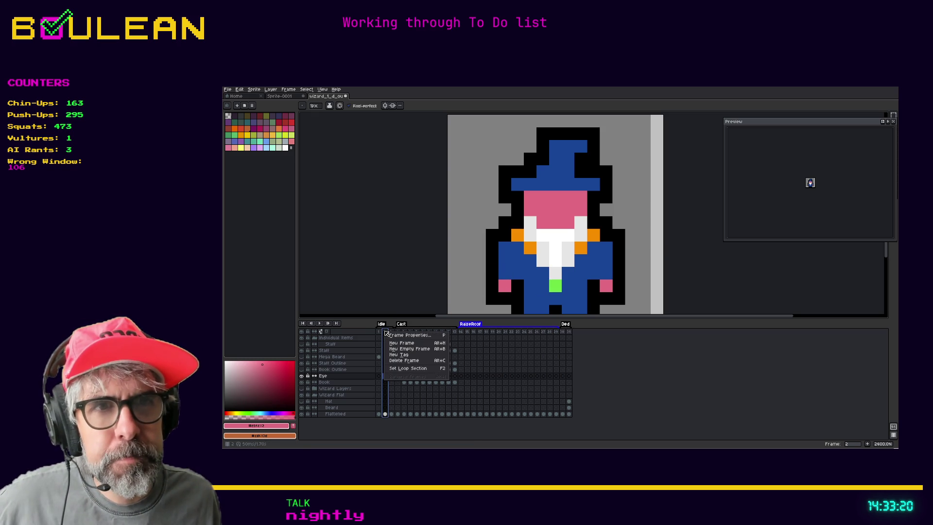
pyautogui.click(362, 327)
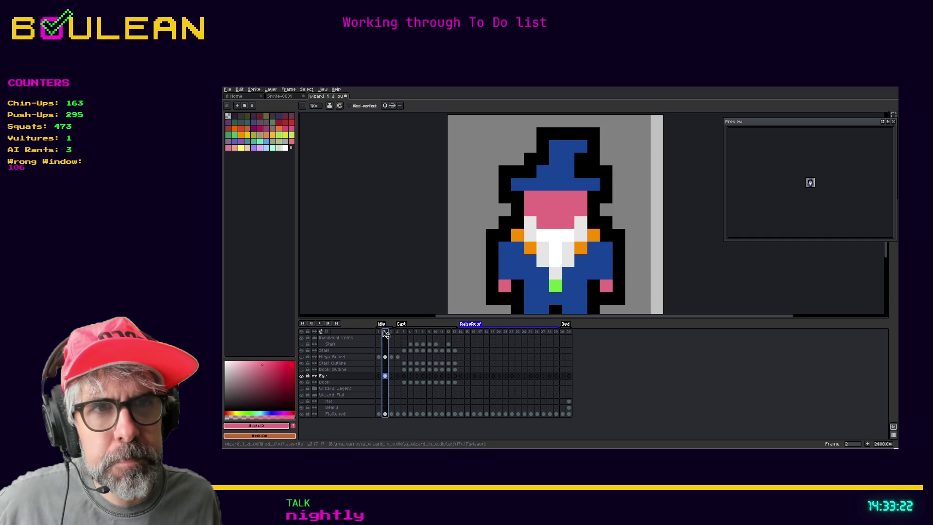
pyautogui.click(392, 332)
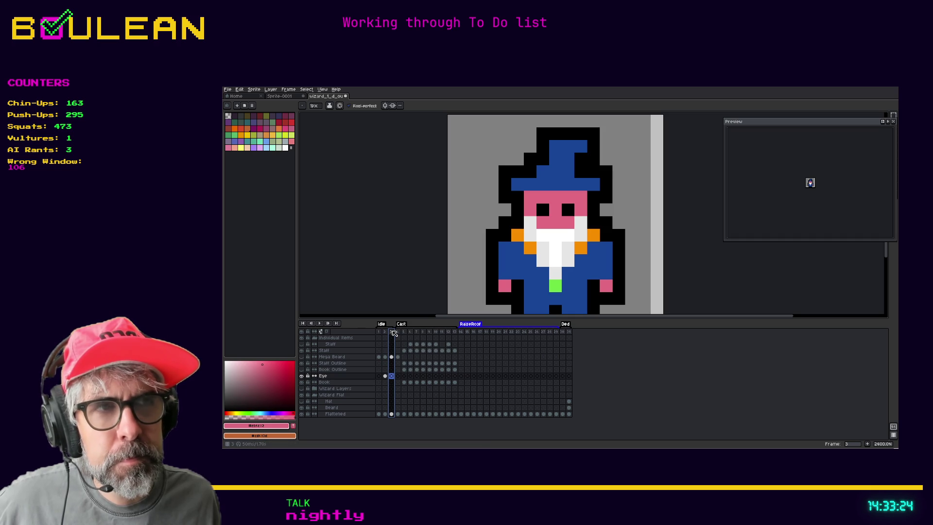
pyautogui.rightClick(393, 332)
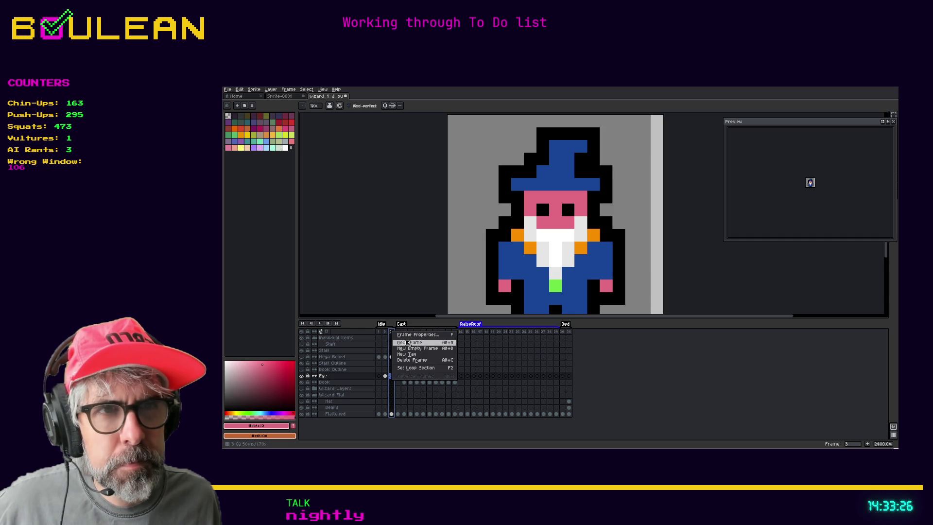
pyautogui.click(409, 343)
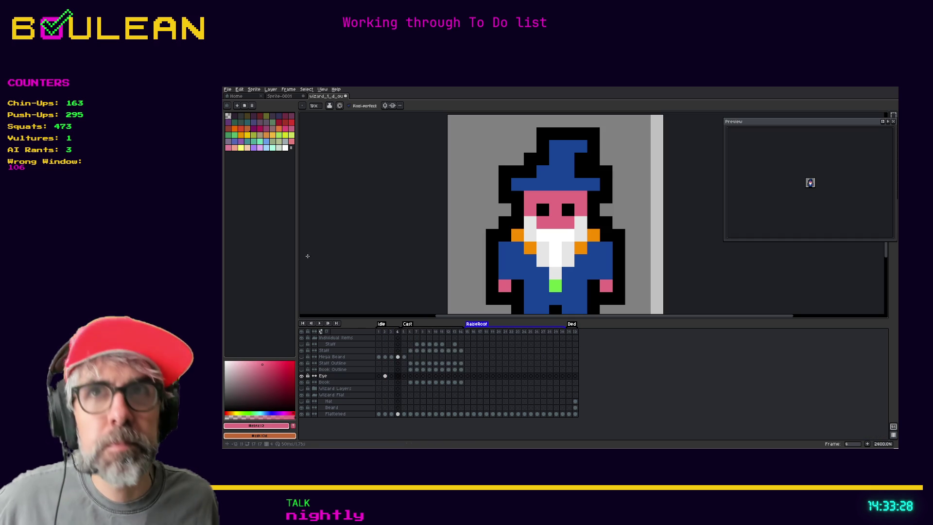
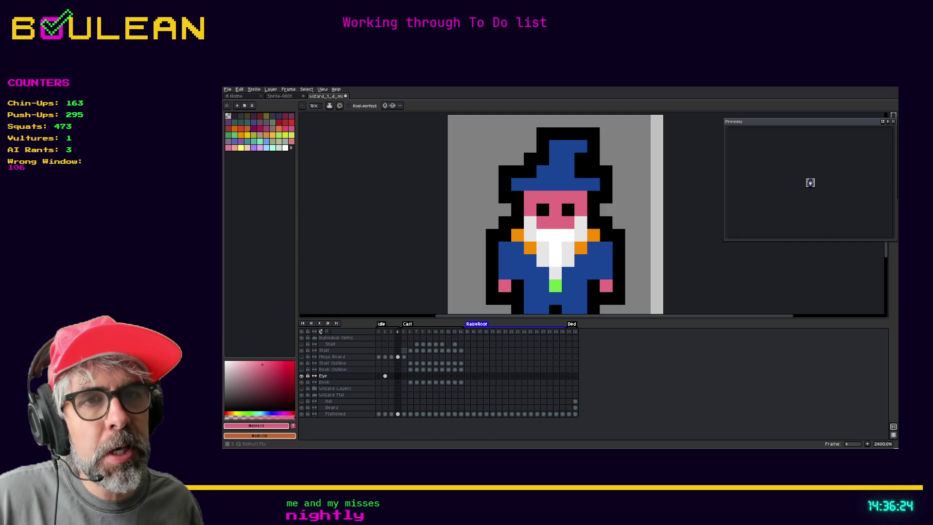
# Step: Step the wizard sprite back to frame 3 and forward to frame 4, then switch to Godot
pyautogui.press('Left')
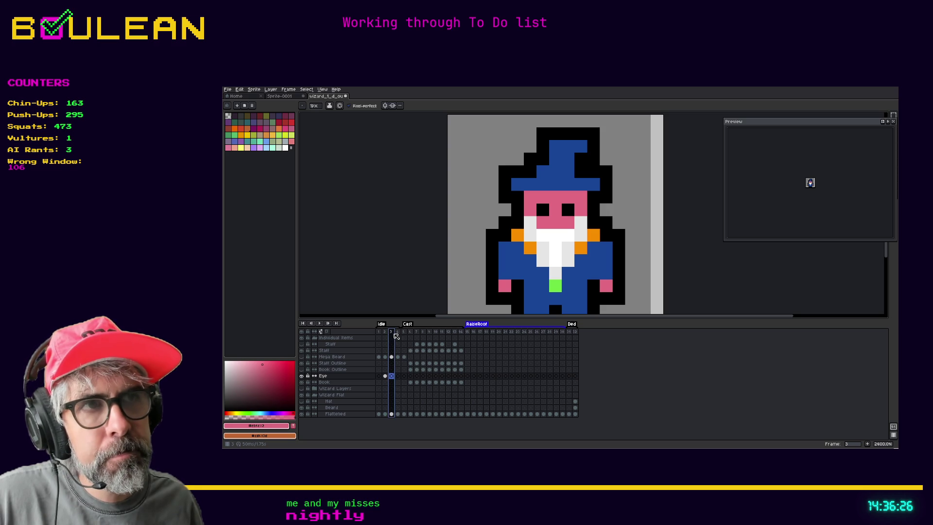
pyautogui.press('Right')
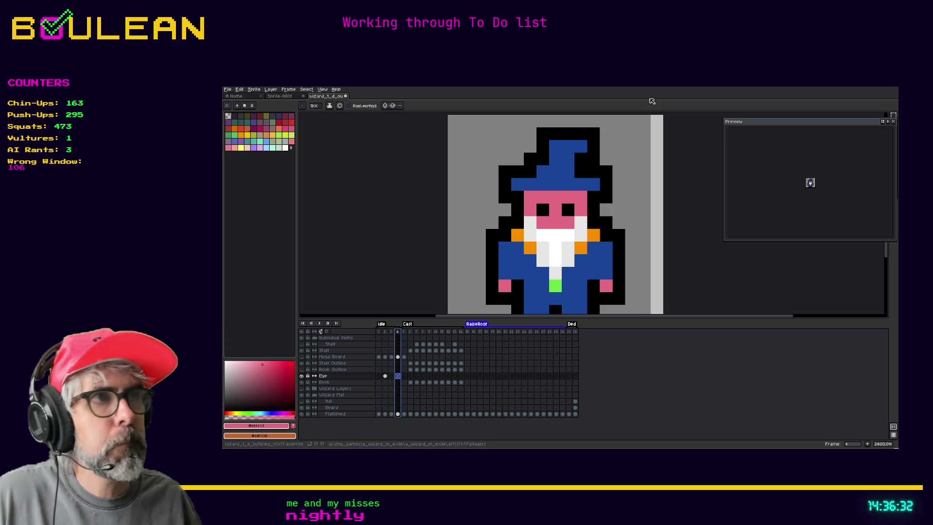
pyautogui.hotkey('alt', 'Tab')
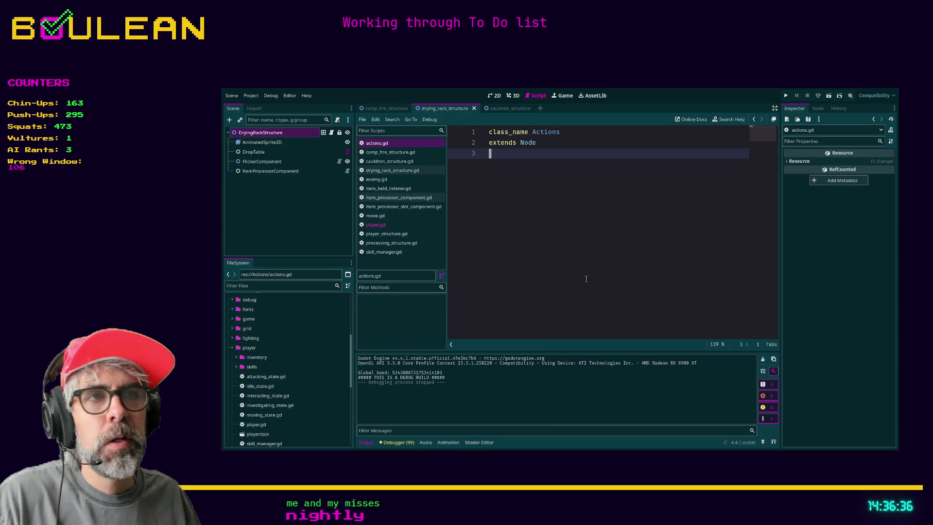
# Step: Run the roguelike project with F5 to test the updated wizard sprite
pyautogui.press('F5')
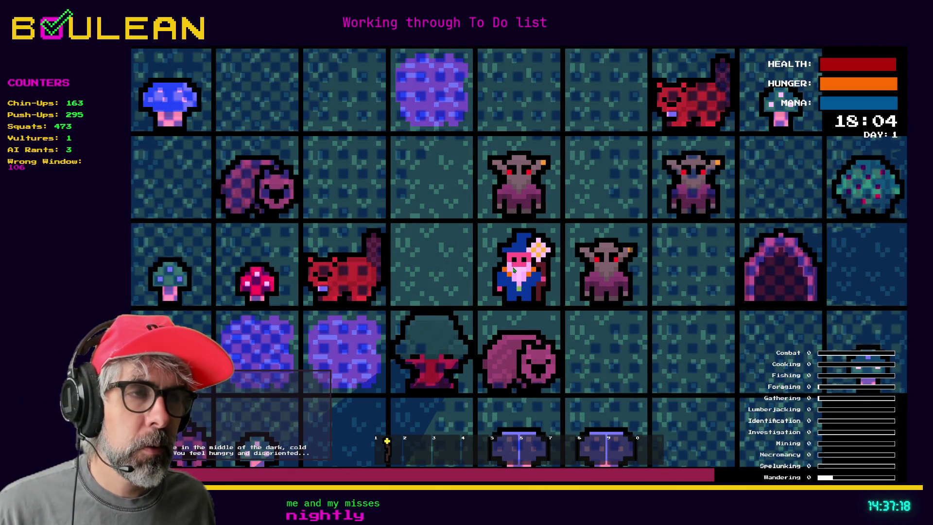
# Step: Zoom in, walk the wizard west, and smite both goblins from the debug menu
pyautogui.scroll(2, 478, 263)
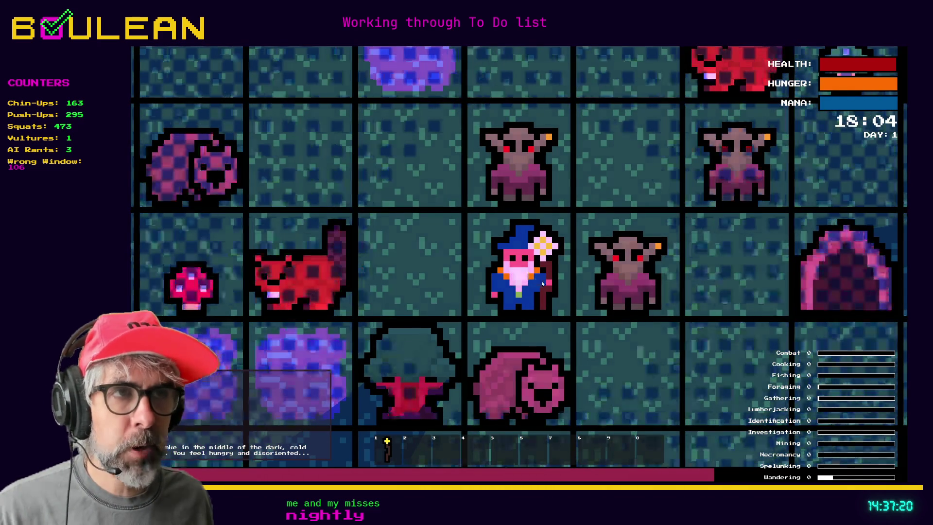
pyautogui.press('Left')
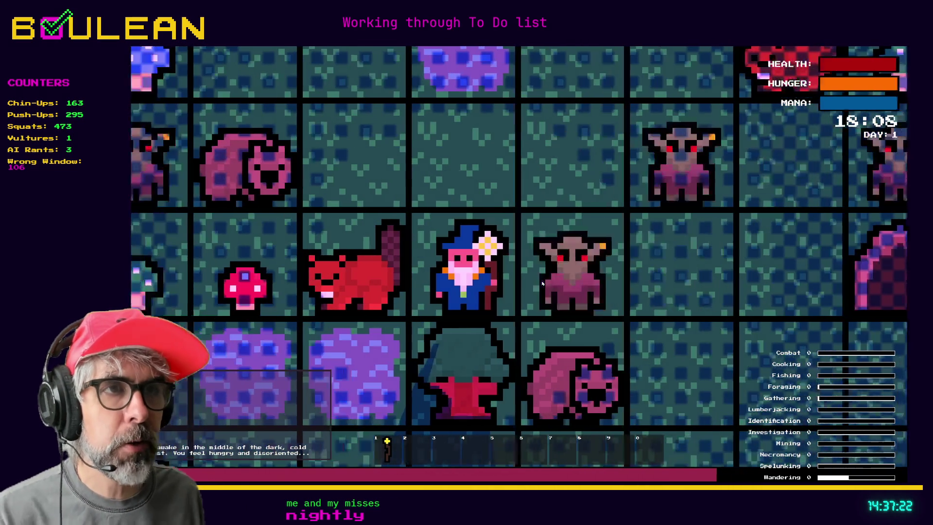
pyautogui.press('Up')
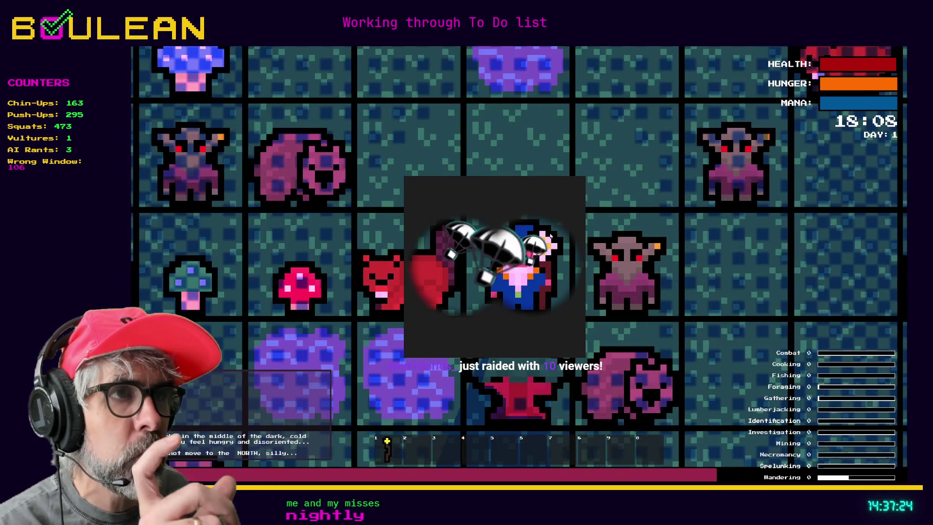
pyautogui.press('Up')
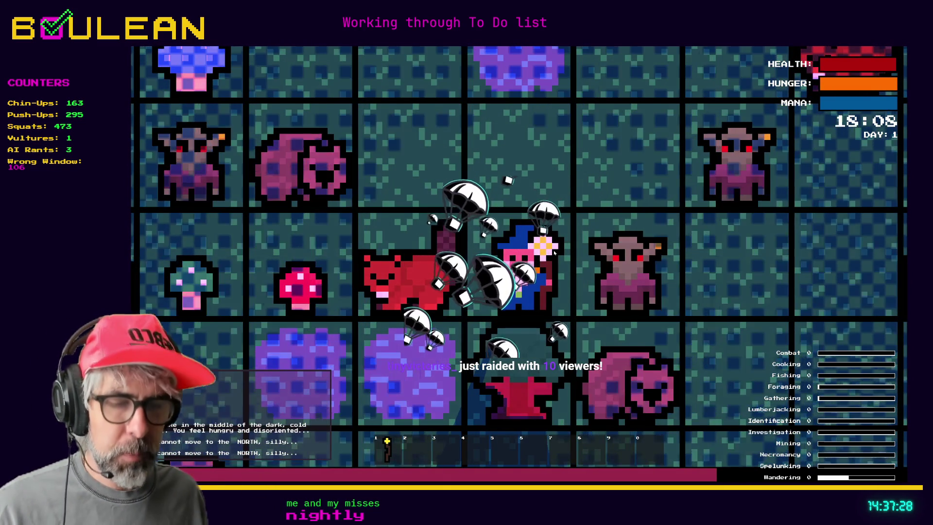
pyautogui.press('`')
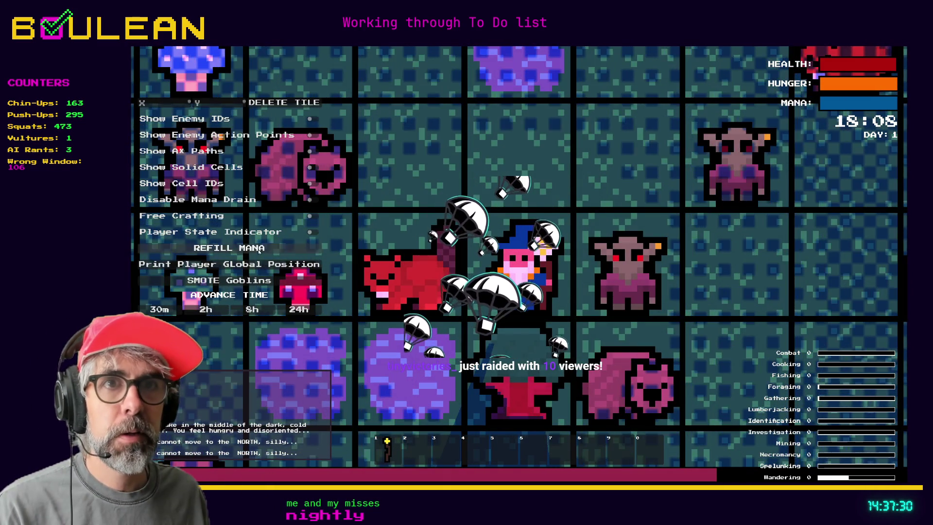
pyautogui.click(254, 281)
pyautogui.press('`')
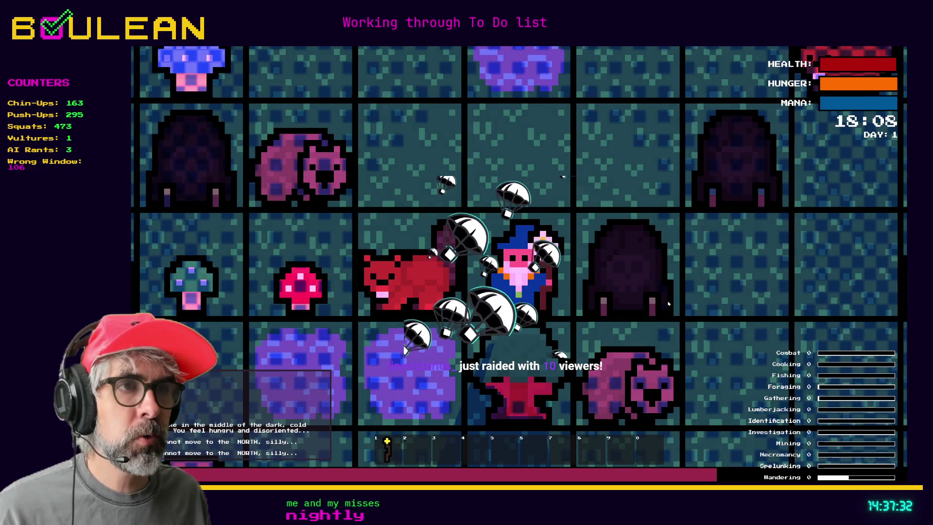
# Step: Walk the wizard north, east and west across the board as the clock reaches 18:36
pyautogui.press('Up')
pyautogui.press('Right')
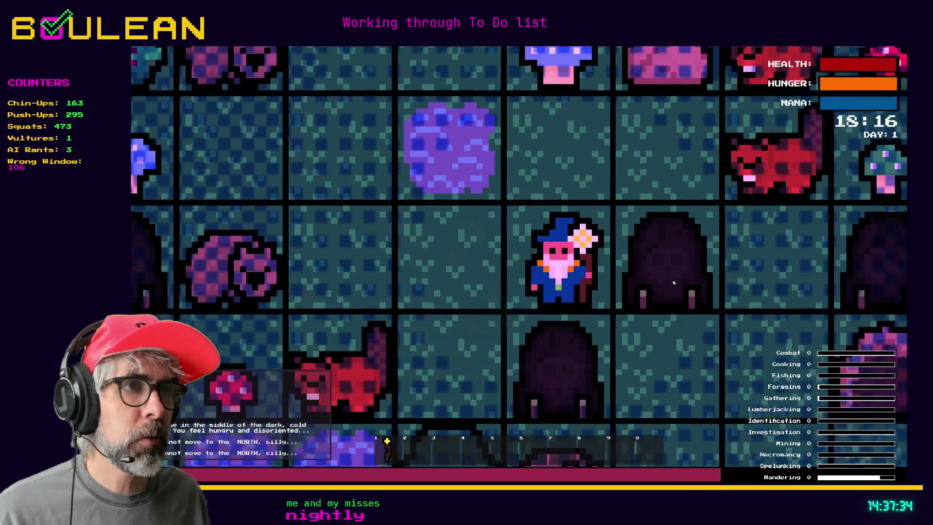
pyautogui.press('Up')
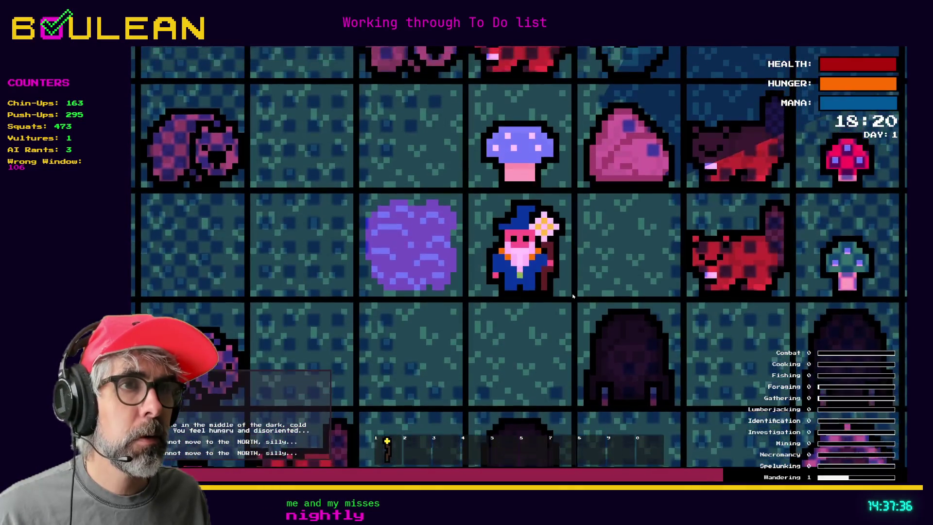
pyautogui.press('Left')
pyautogui.press('Left')
pyautogui.press('Left')
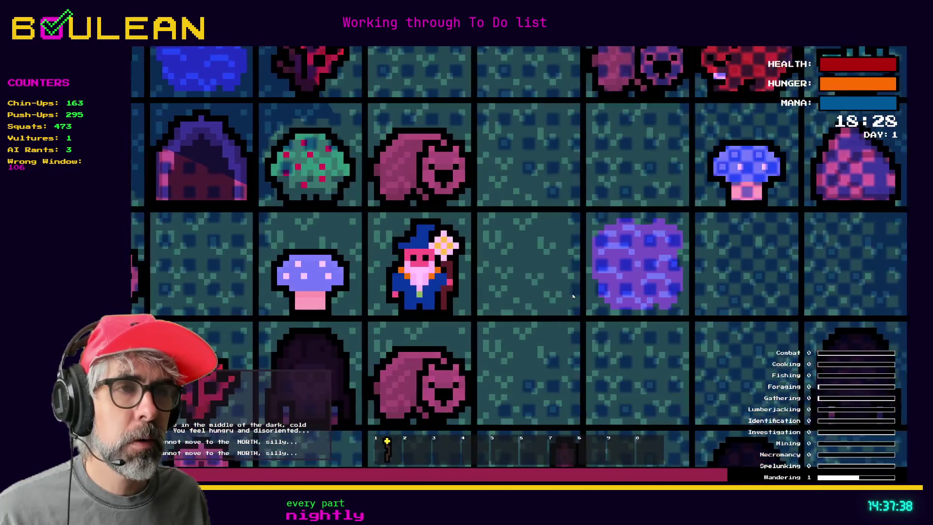
pyautogui.press('Right')
pyautogui.press('`')
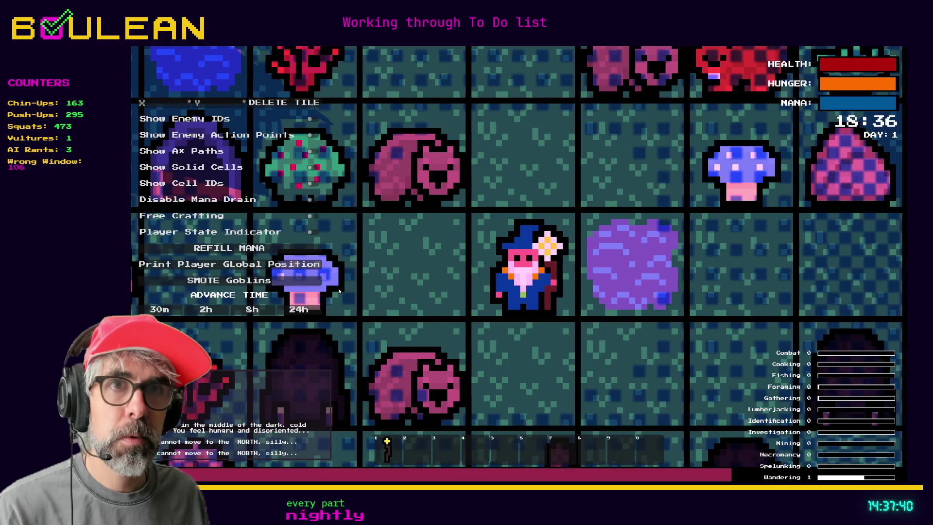
# Step: Advance the game clock eight hours into Day 2 night and walk the wizard a few tiles
pyautogui.click(243, 309)
pyautogui.press('`')
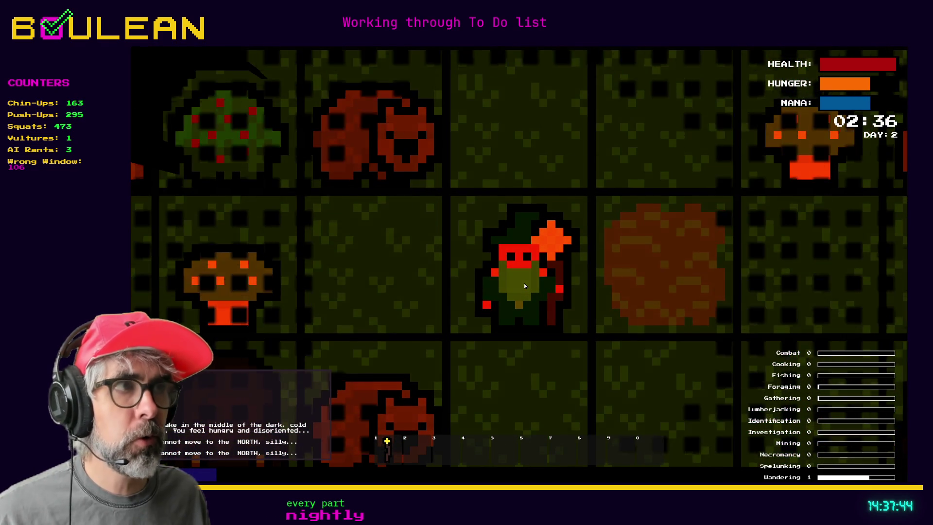
pyautogui.press('Down')
pyautogui.press('Right')
pyautogui.press('Right')
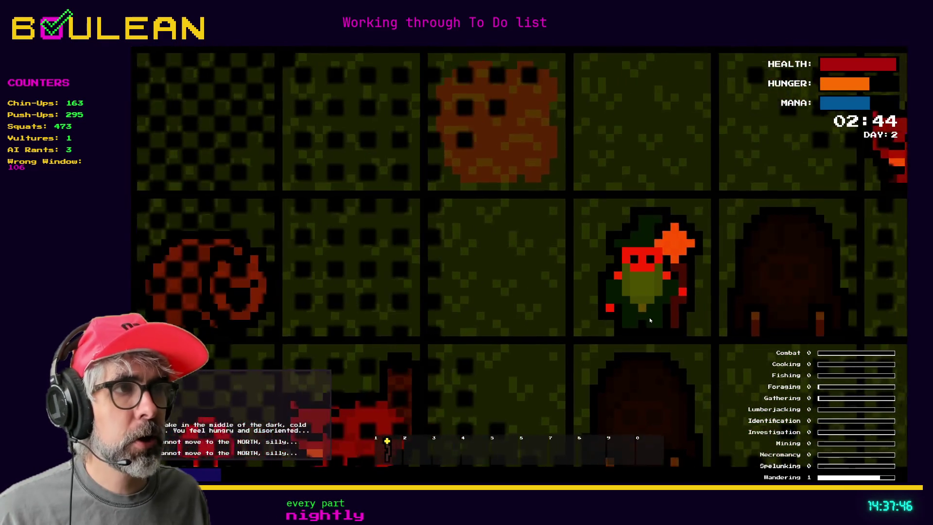
pyautogui.press('Up')
pyautogui.press('Right')
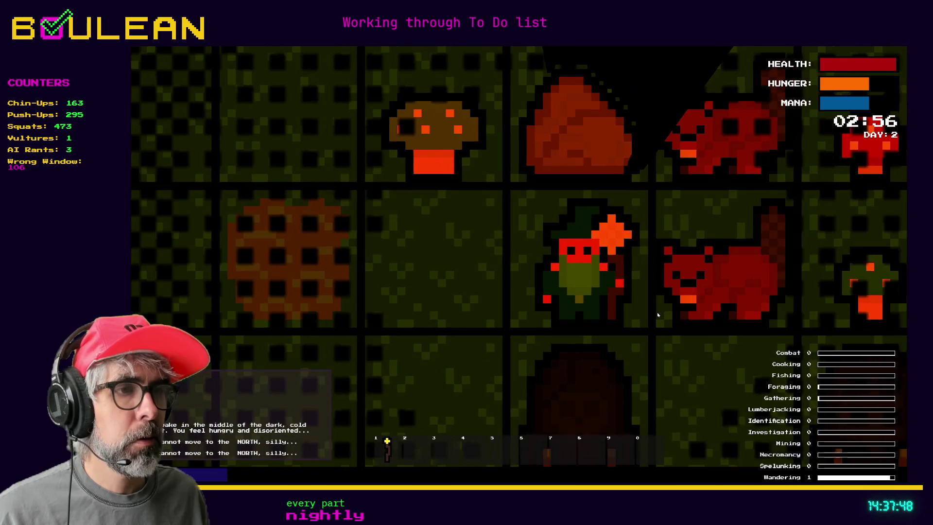
pyautogui.press('Left')
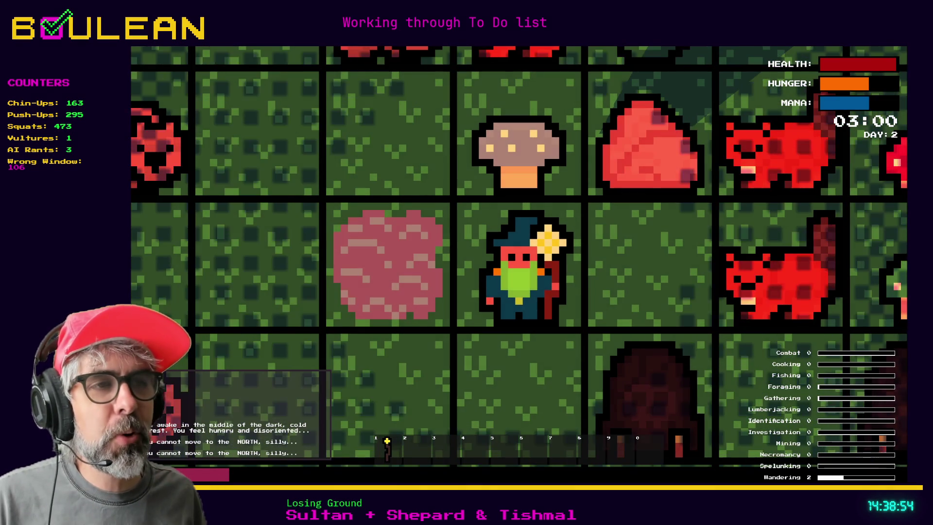
# Step: Keep exploring south, west and north as the clock reaches Day 2 03:16
pyautogui.press('Down')
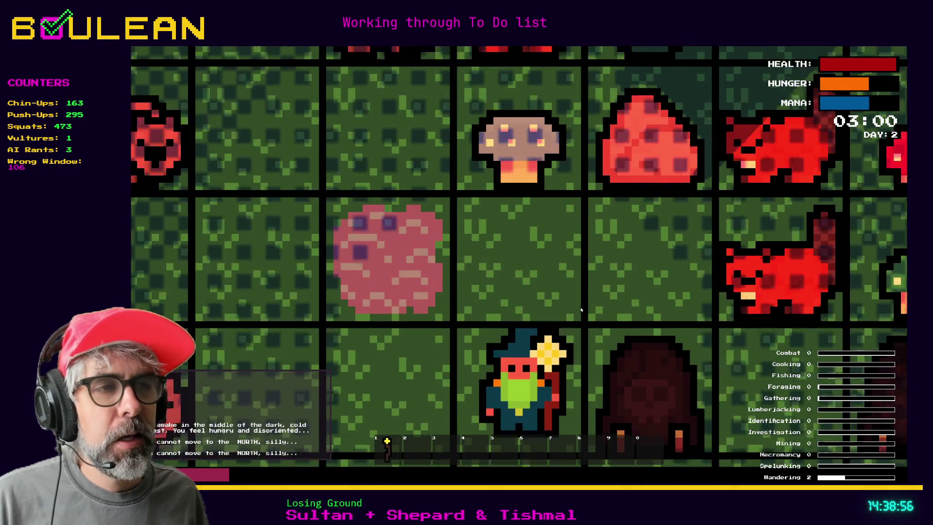
pyautogui.press('Left')
pyautogui.press('Left')
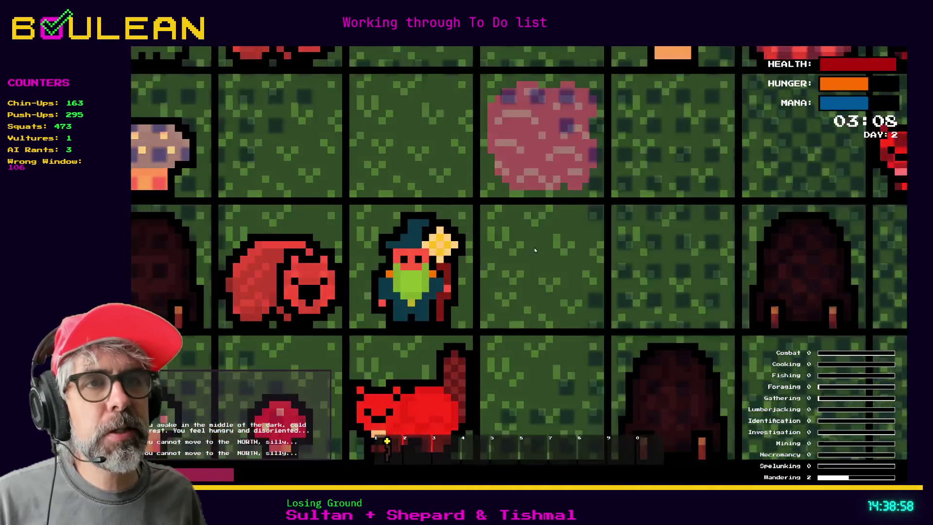
pyautogui.press('Up')
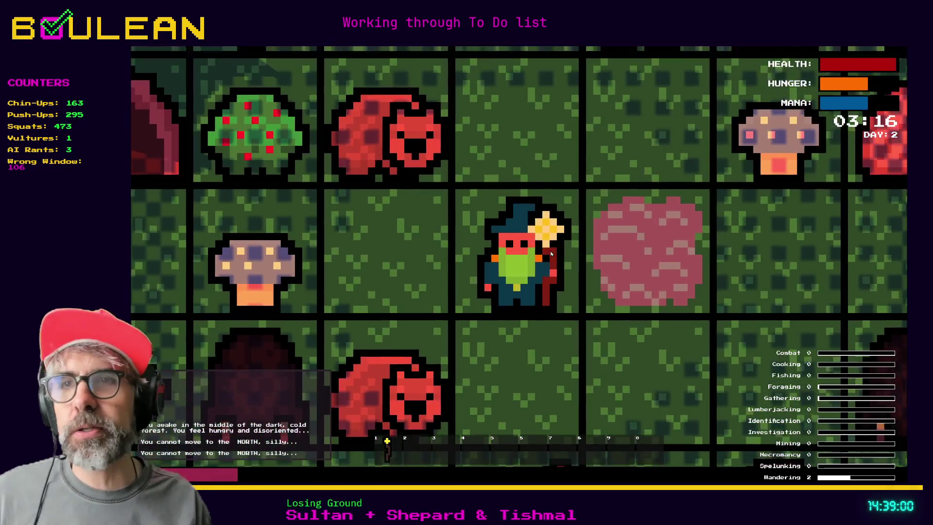